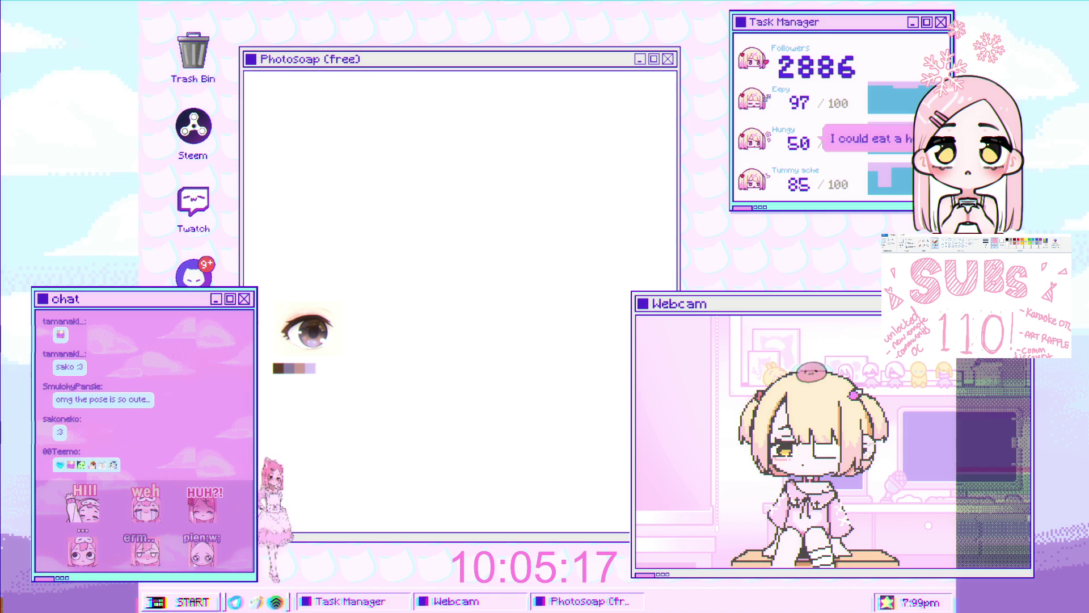
Sketch a first grey arc for the eye and enlarge the view around it
click(297, 239)
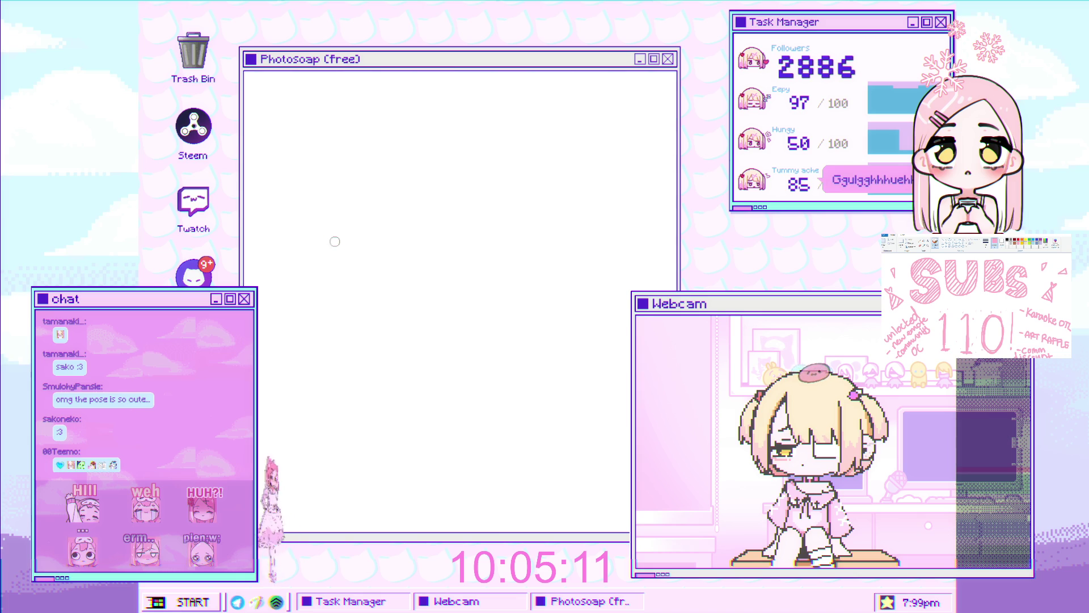
mouse_move(317, 247)
mouse_down()
mouse_move(362, 246)
mouse_move(312, 240)
mouse_move(376, 251)
mouse_move(353, 227)
mouse_move(346, 247)
mouse_up()
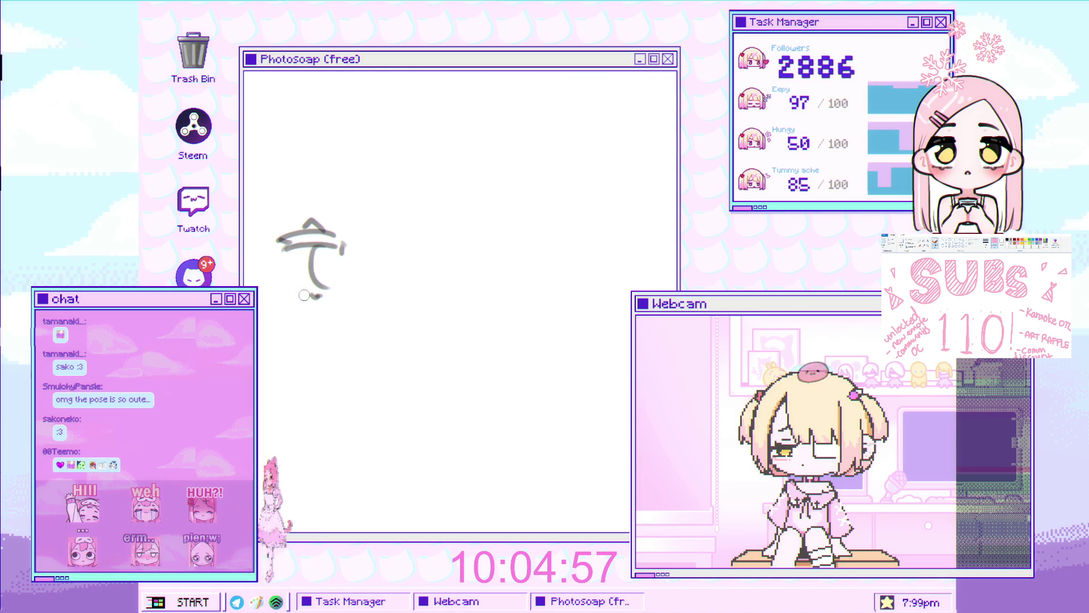
mouse_move(331, 267)
mouse_down()
mouse_move(534, 227)
mouse_move(296, 247)
mouse_up()
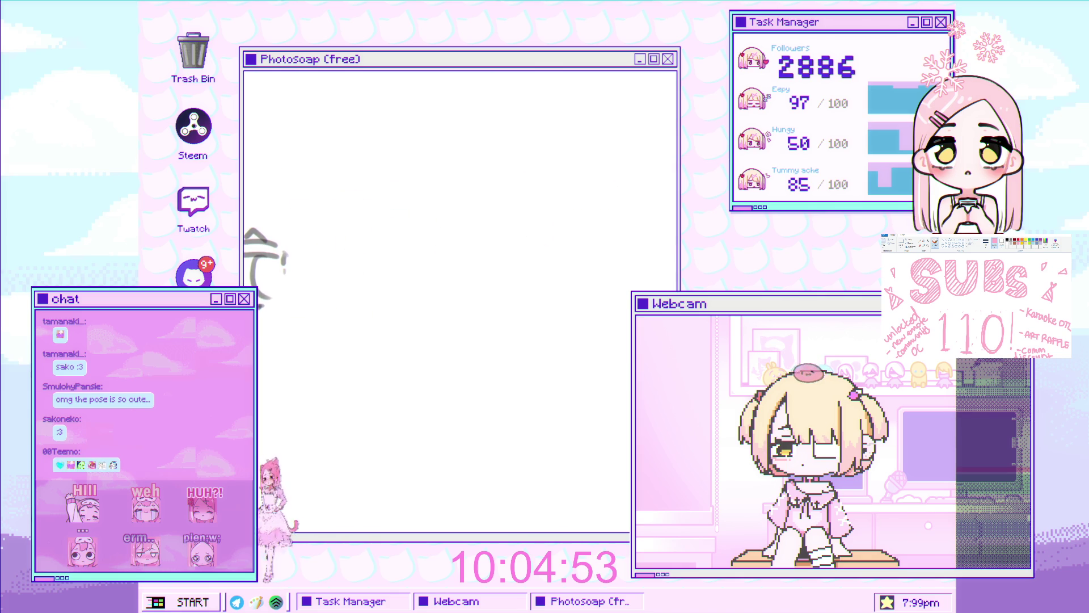
drag(265, 290, 270, 275)
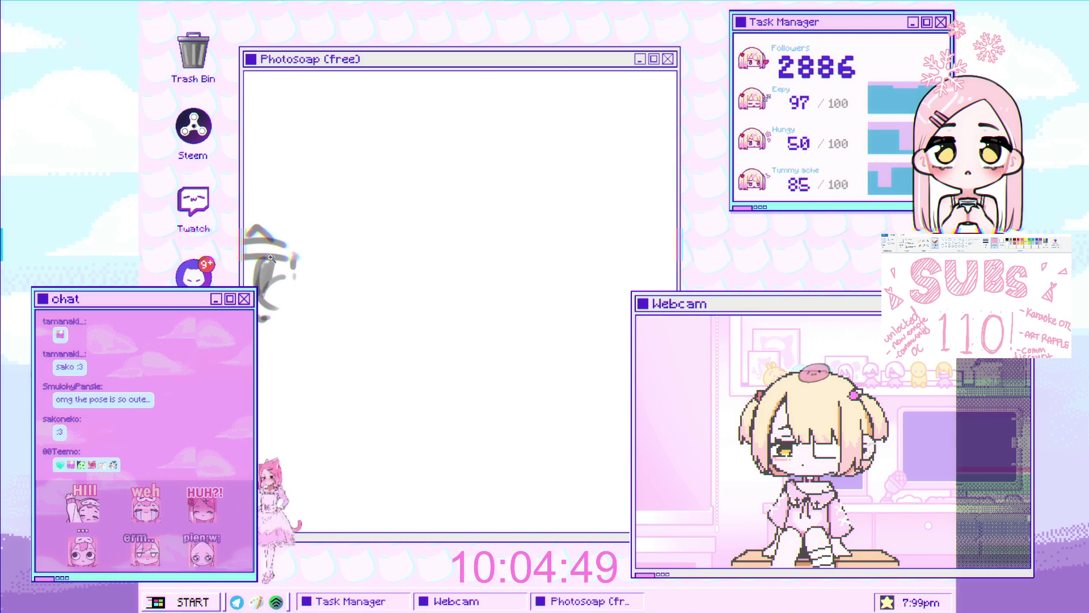
mouse_move(260, 263)
mouse_down()
mouse_move(344, 255)
mouse_move(328, 264)
mouse_move(364, 259)
mouse_move(373, 270)
mouse_move(327, 256)
mouse_up()
scroll(333, 240, down, 2)
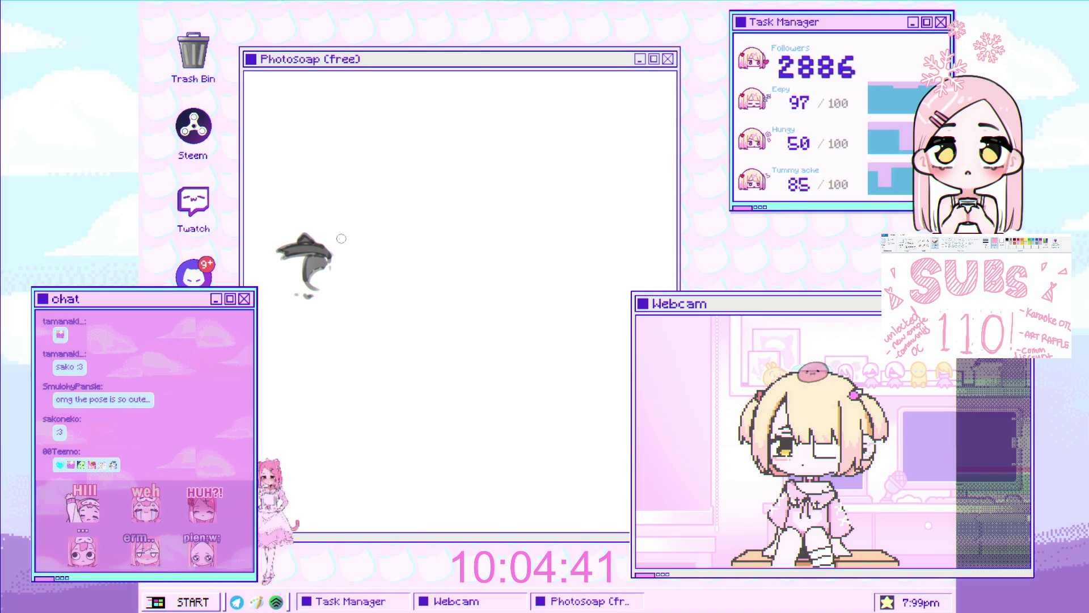
scroll(324, 258, up, 2)
scroll(307, 260, down, 1)
scroll(329, 285, down, 1)
scroll(345, 258, up, 1)
Draw the curved lid line of the eye, undoing a stray short stroke
mouse_move(341, 258)
mouse_down()
mouse_move(368, 249)
mouse_move(427, 272)
mouse_up()
key(ctrl+z)
Paint the upper lash arc above the lid, redrawing until it ends lower, plus a small inner arc
drag(339, 255, 425, 252)
key(ctrl+z)
drag(334, 261, 432, 253)
key(ctrl+z)
mouse_move(338, 257)
mouse_down()
mouse_move(404, 244)
mouse_move(431, 267)
mouse_up()
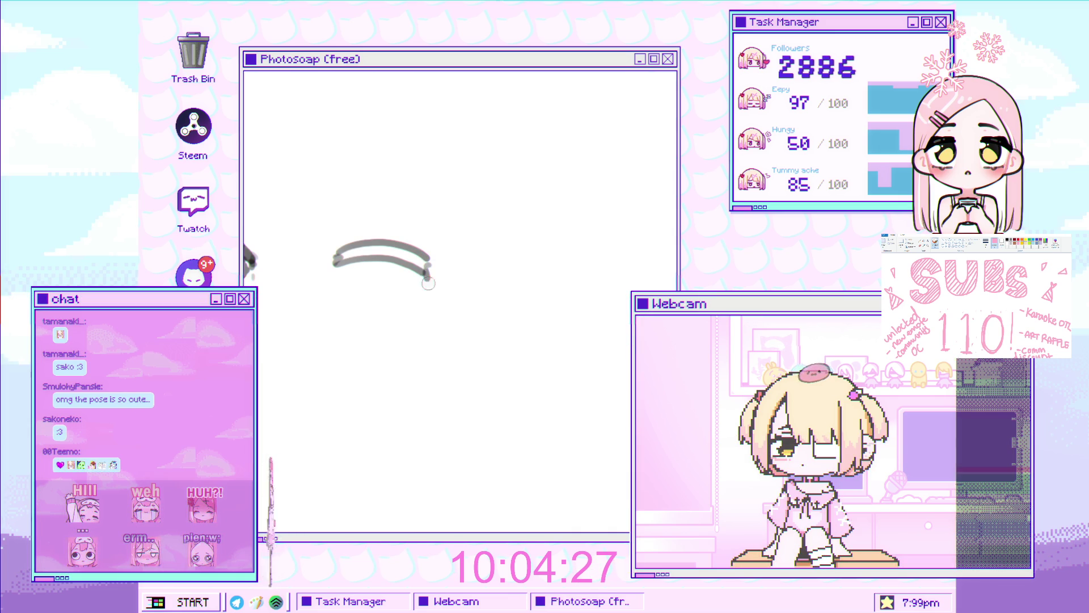
drag(385, 232, 361, 247)
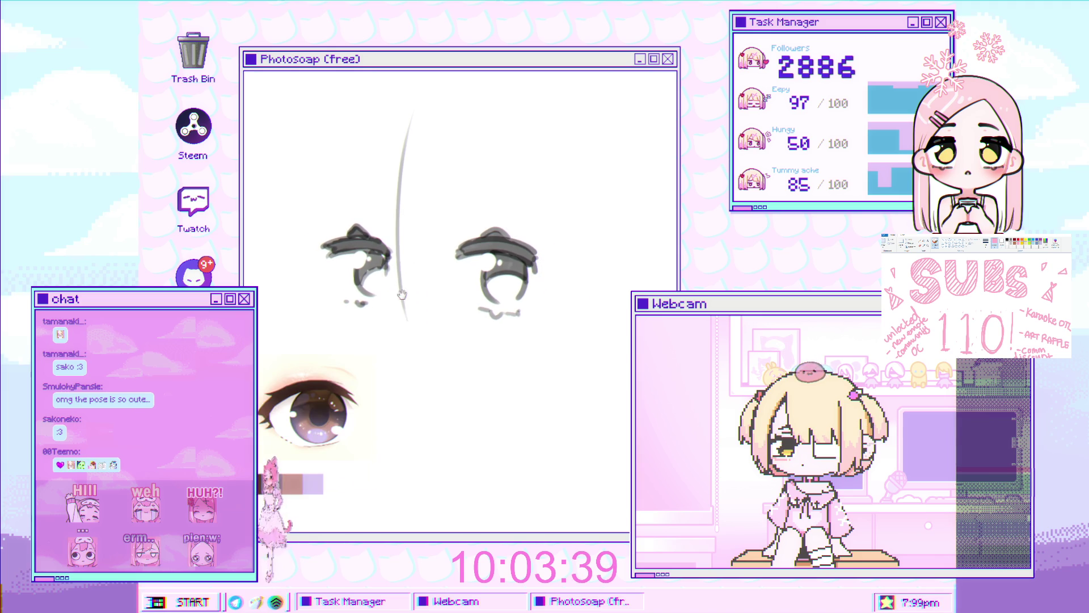
Redraw the curved face-outline stroke and add a long strand past the right eye
key(ctrl+z)
drag(404, 256, 430, 337)
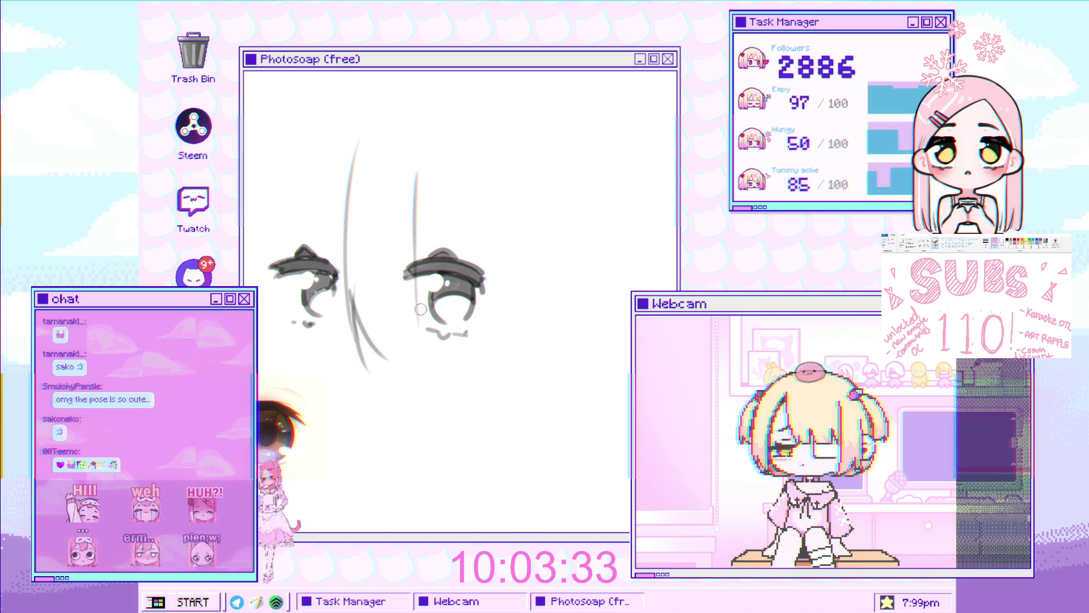
key(ctrl+z)
drag(417, 198, 403, 339)
scroll(419, 247, down, 2)
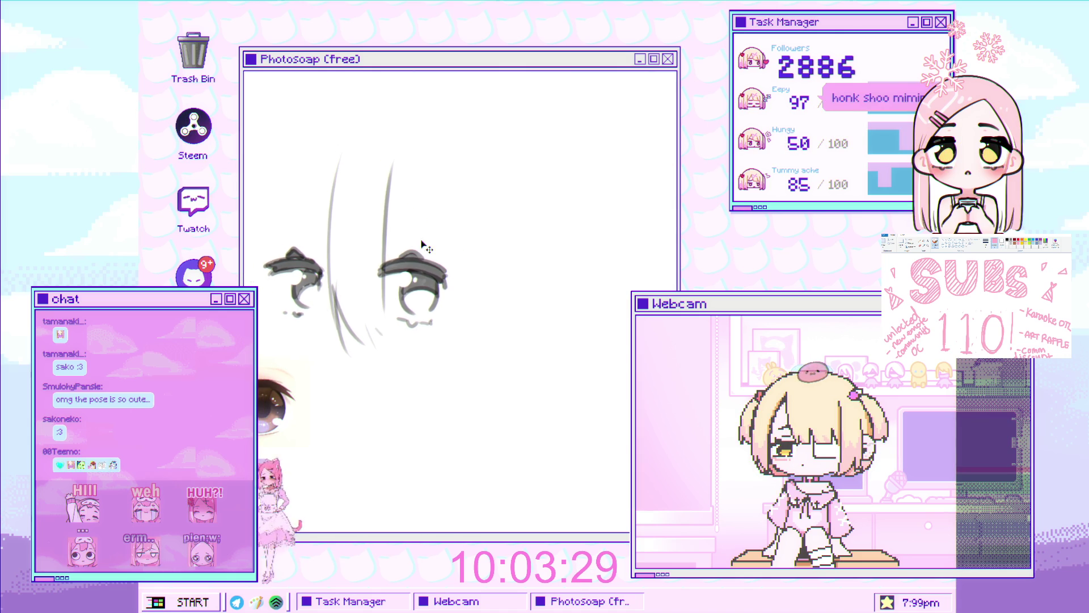
drag(409, 144, 458, 324)
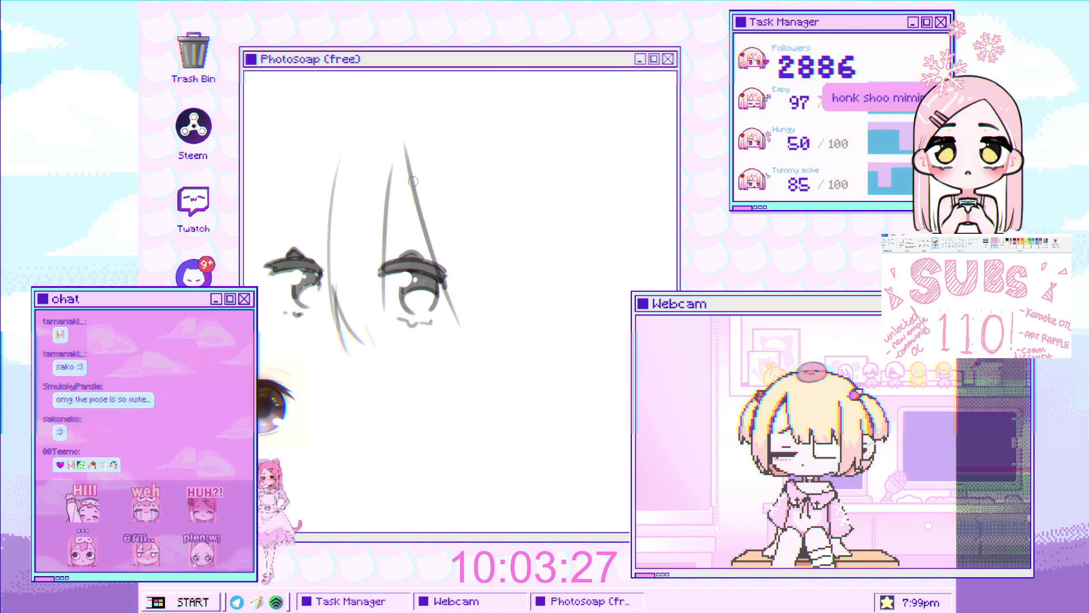
Replace the long left vertical stroke with a new vertical hair strand
drag(360, 107, 370, 359)
drag(321, 139, 331, 299)
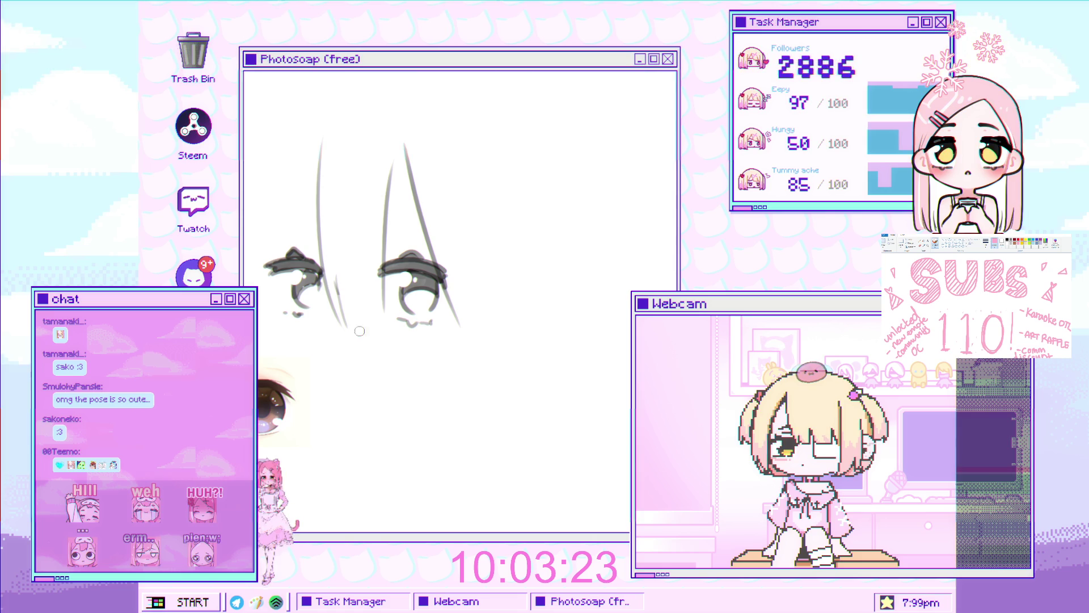
drag(345, 283, 381, 290)
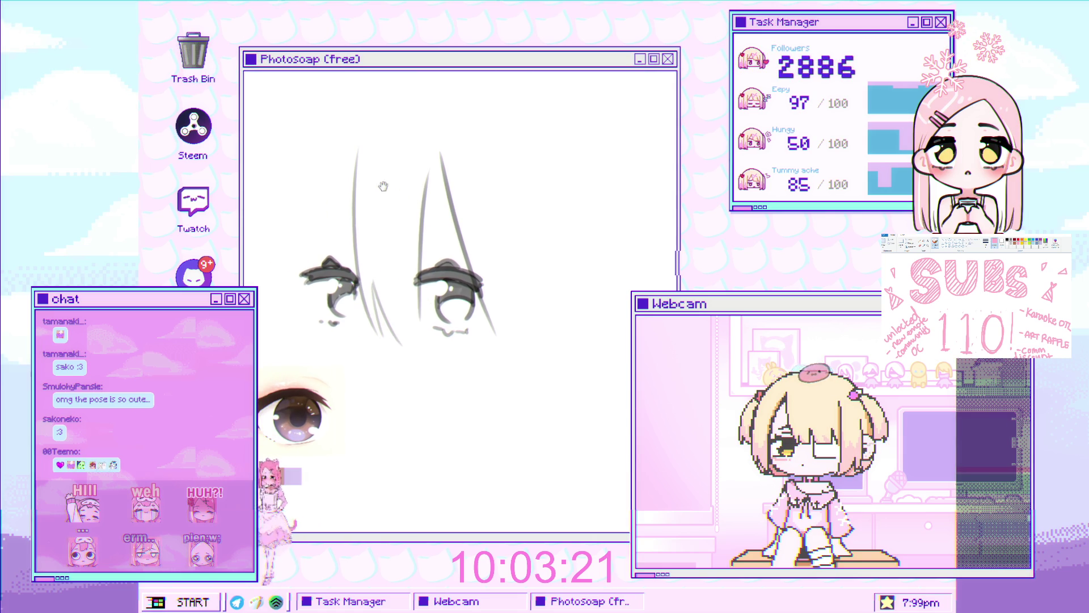
drag(361, 223, 394, 196)
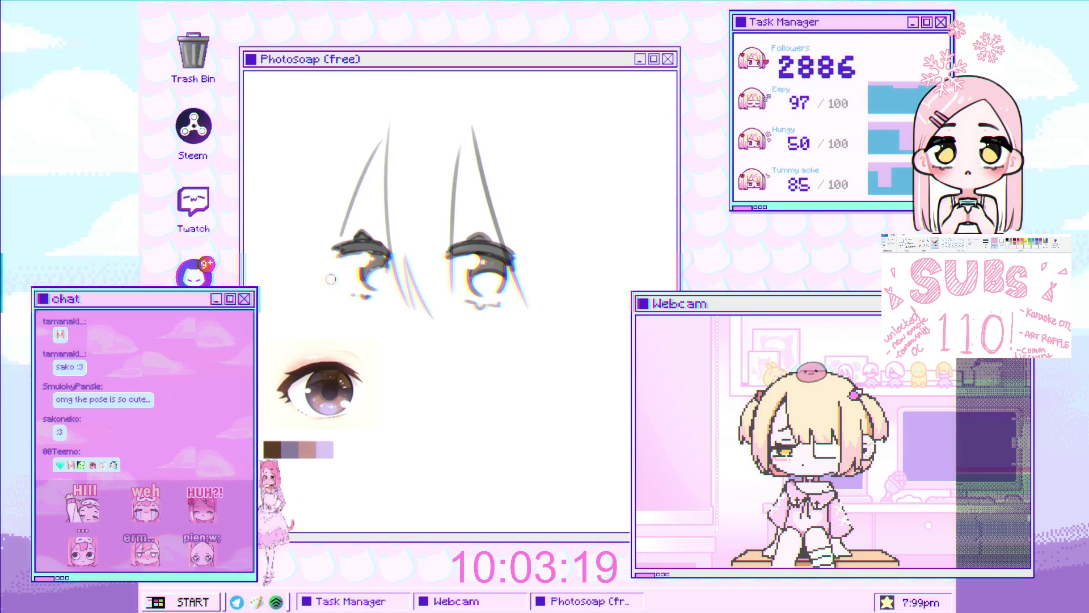
Redraw the left hair strand again with a short stroke across it
key(ctrl+z)
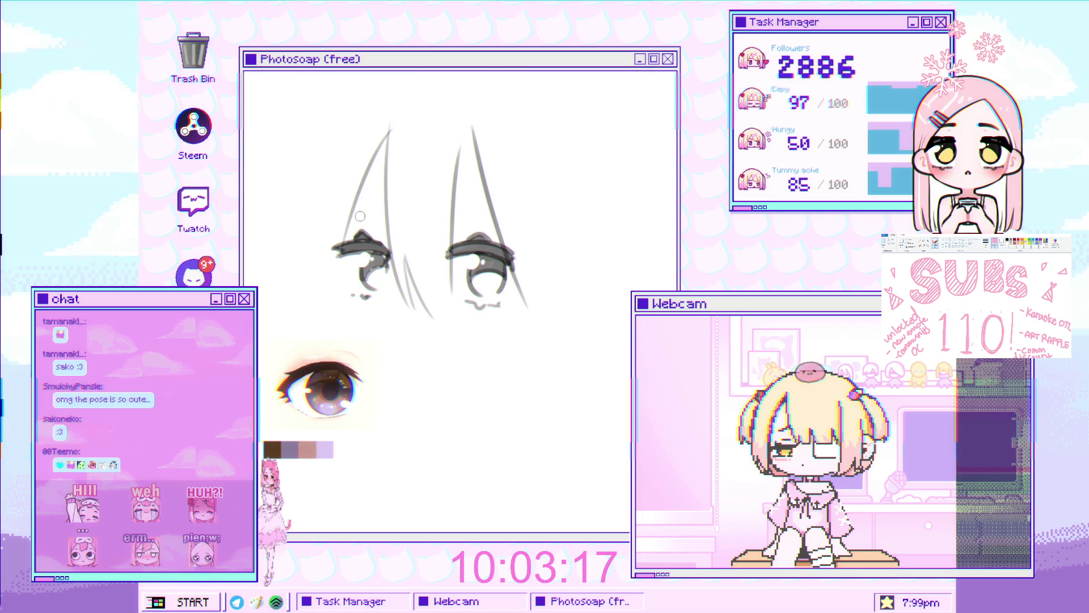
drag(363, 180, 341, 255)
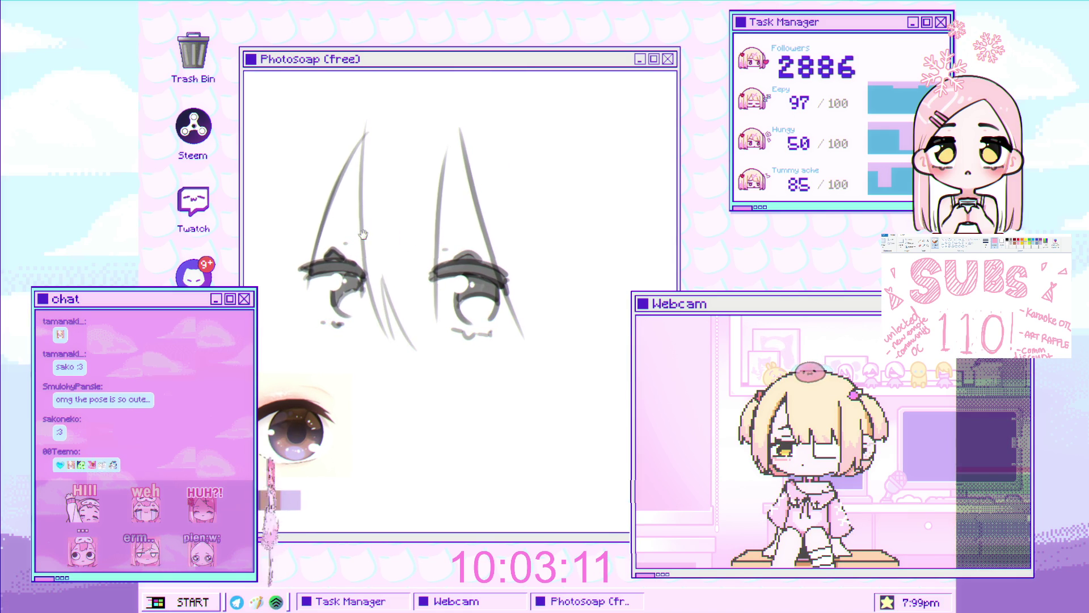
drag(319, 223, 364, 217)
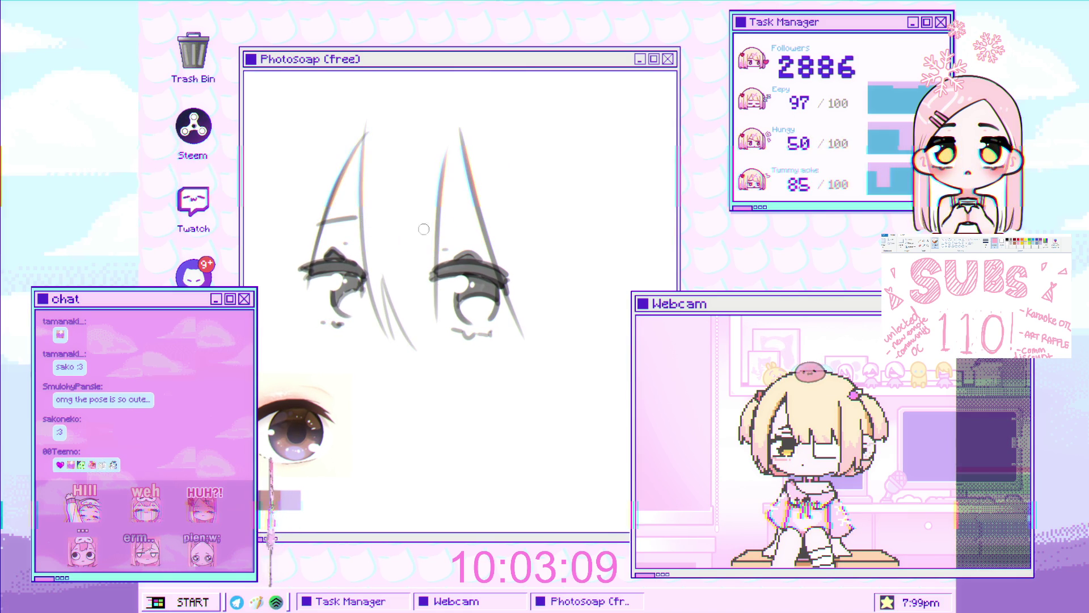
scroll(451, 230, down, 2)
drag(451, 229, 405, 205)
scroll(404, 205, down, 2)
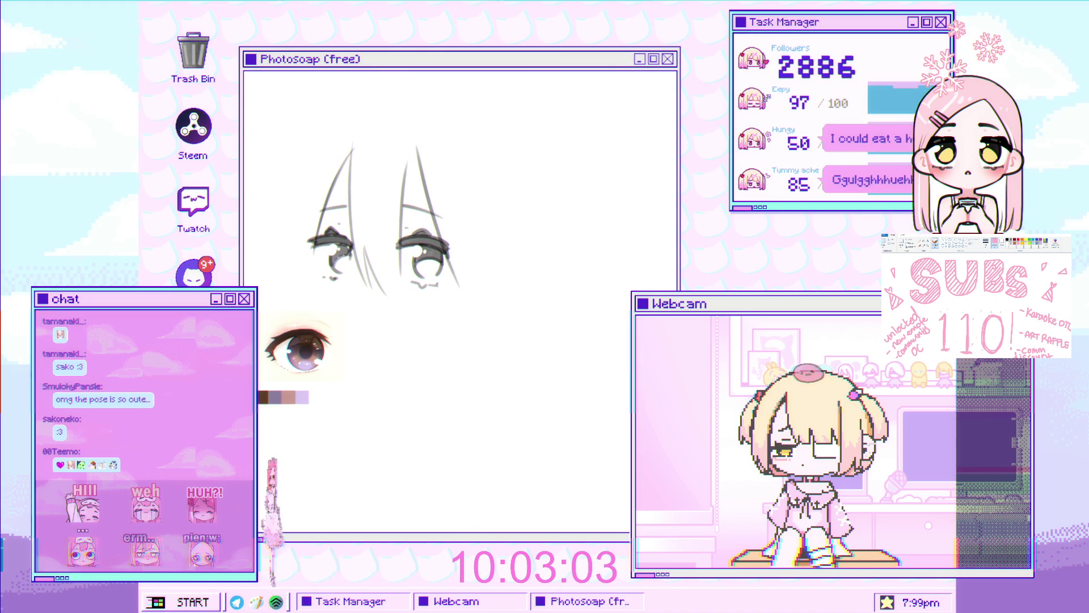
scroll(341, 213, up, 1)
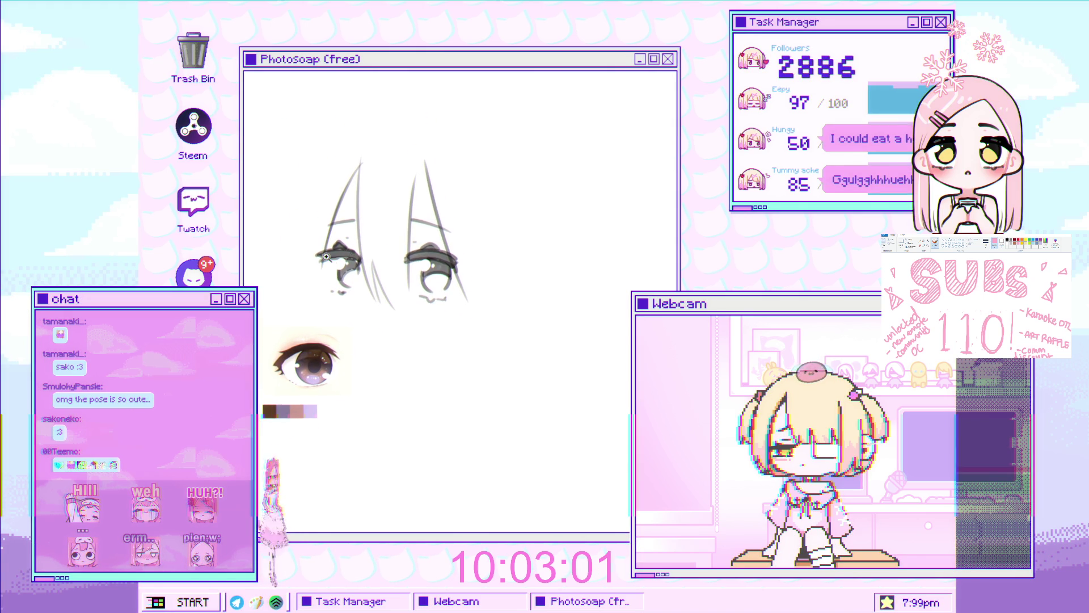
scroll(365, 255, up, 1)
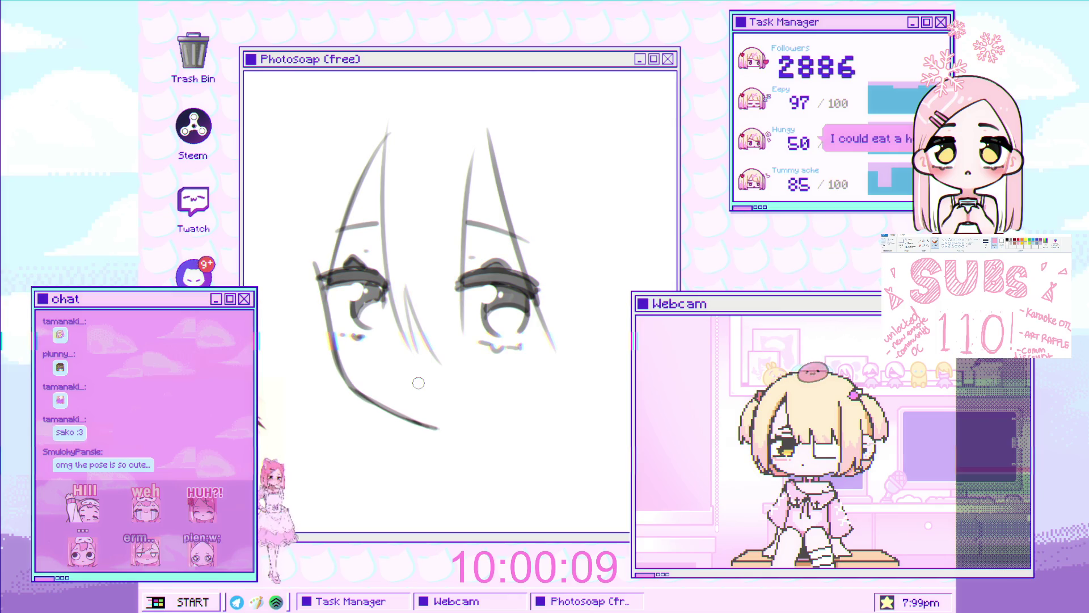
Draw the two small nose dashes and a tiny grey dot beside them with a smaller brush
drag(423, 386, 419, 385)
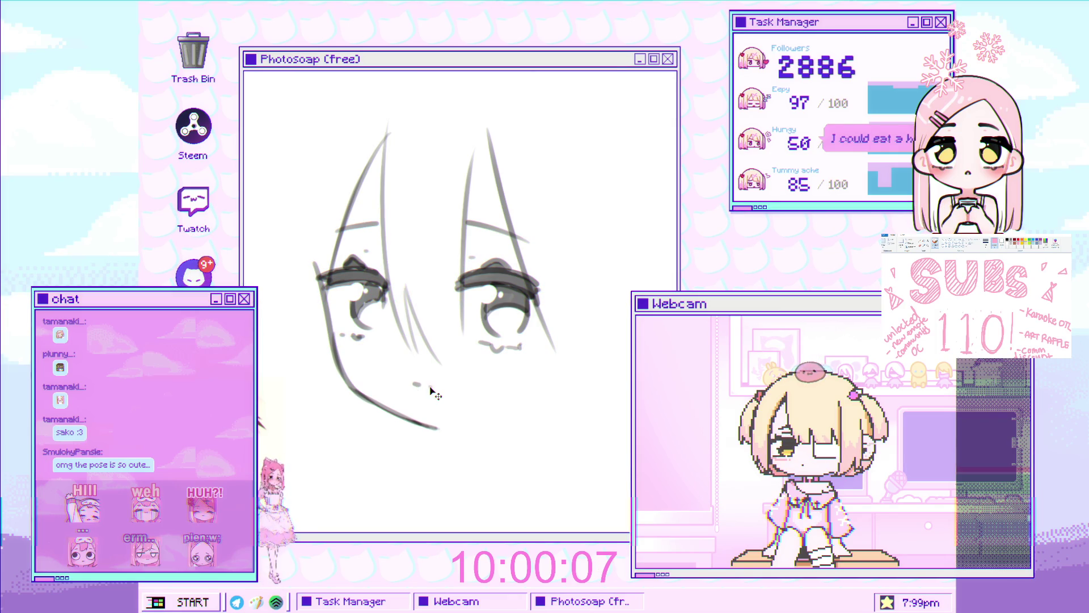
scroll(444, 389, down, 3)
scroll(421, 392, up, 5)
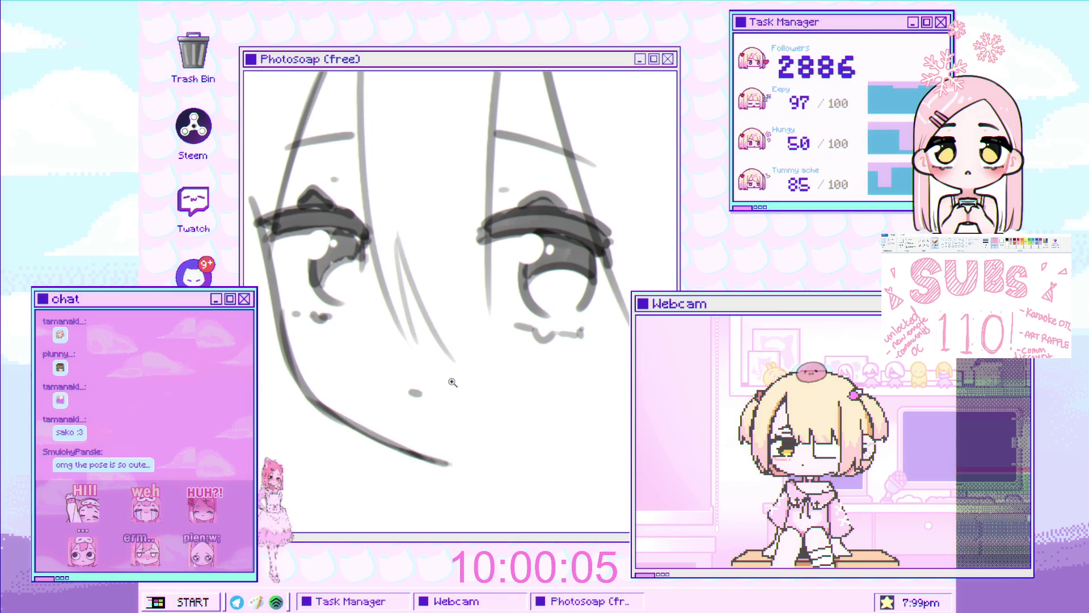
key(bracketleft)
key(bracketleft)
key(bracketleft)
click(403, 386)
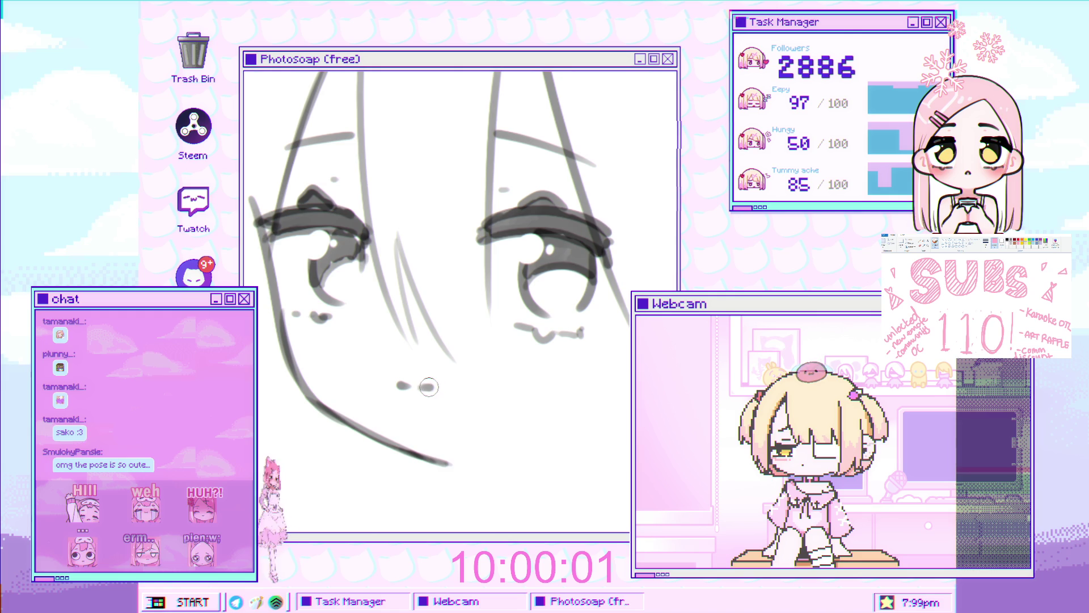
scroll(452, 388, down, 3)
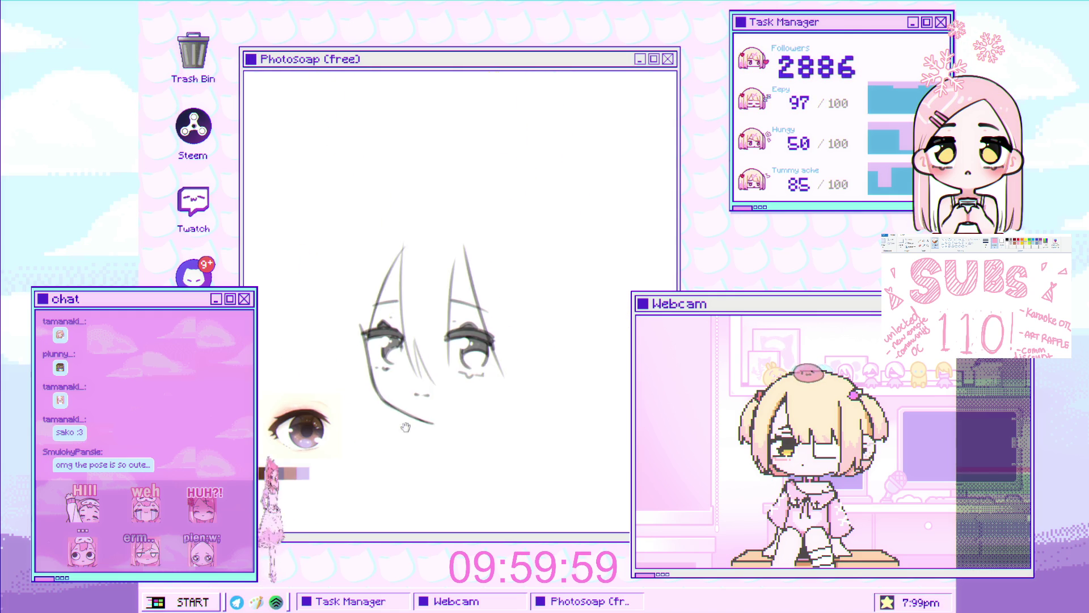
scroll(435, 362, up, 2)
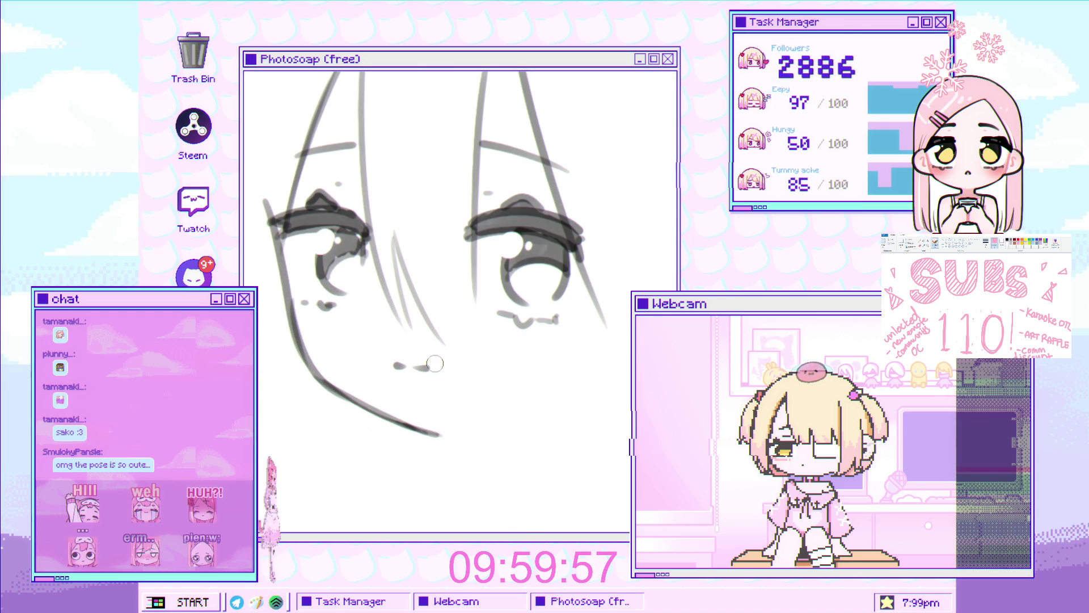
scroll(425, 369, down, 3)
scroll(567, 343, up, 3)
scroll(513, 351, up, 1)
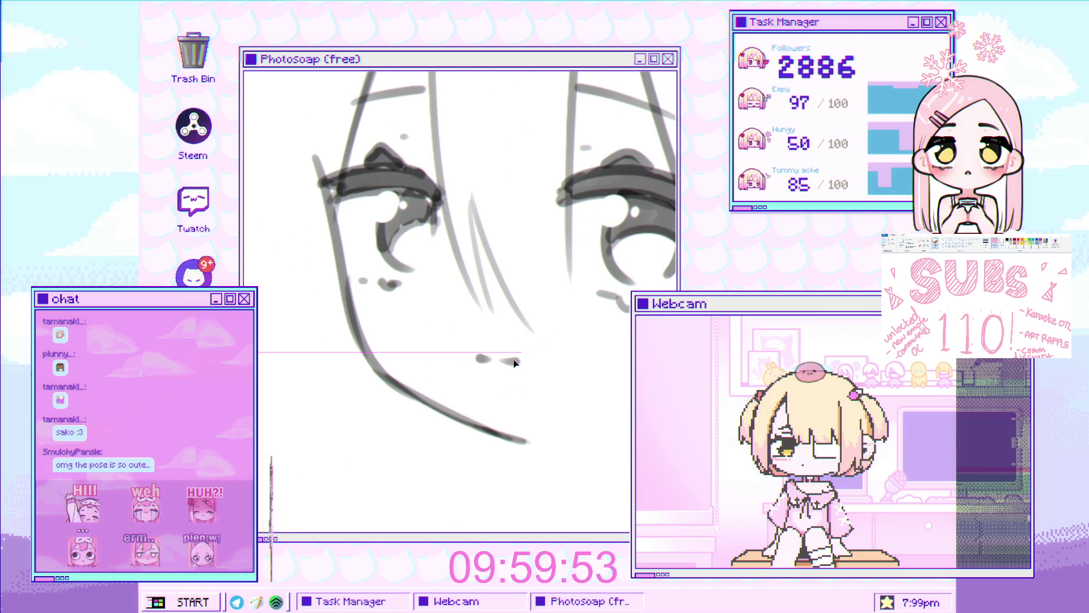
scroll(502, 365, down, 2)
scroll(490, 368, down, 1)
scroll(464, 373, up, 2)
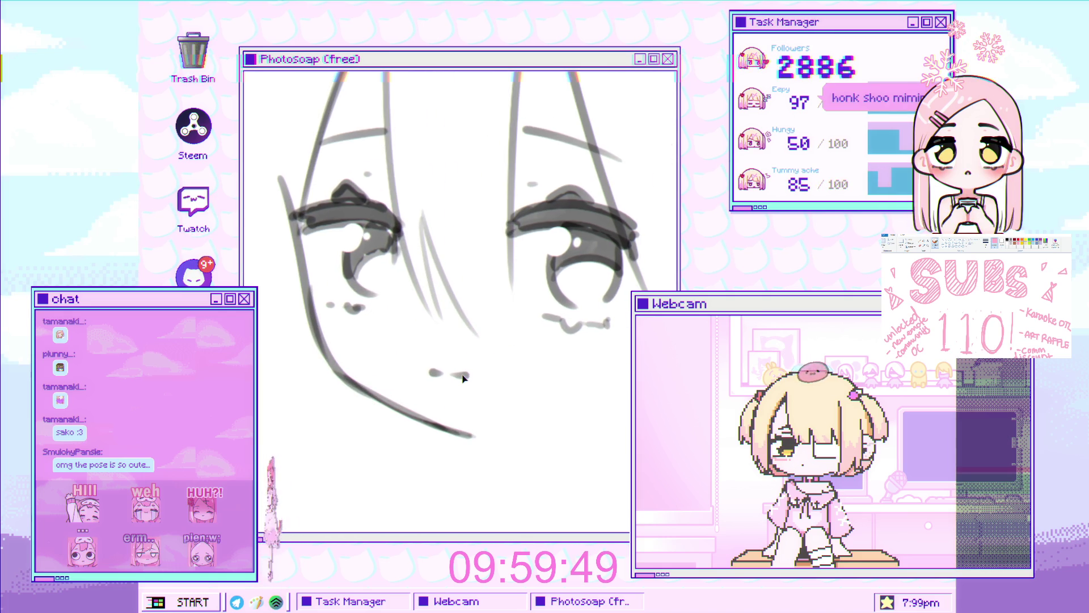
scroll(402, 457, down, 4)
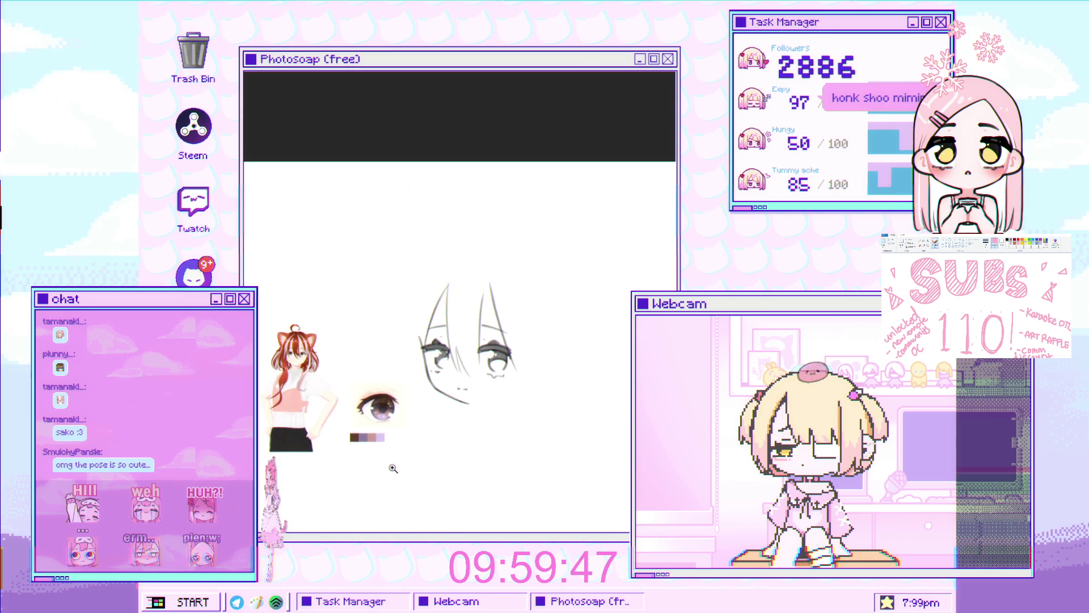
scroll(442, 409, up, 1)
scroll(502, 358, up, 1)
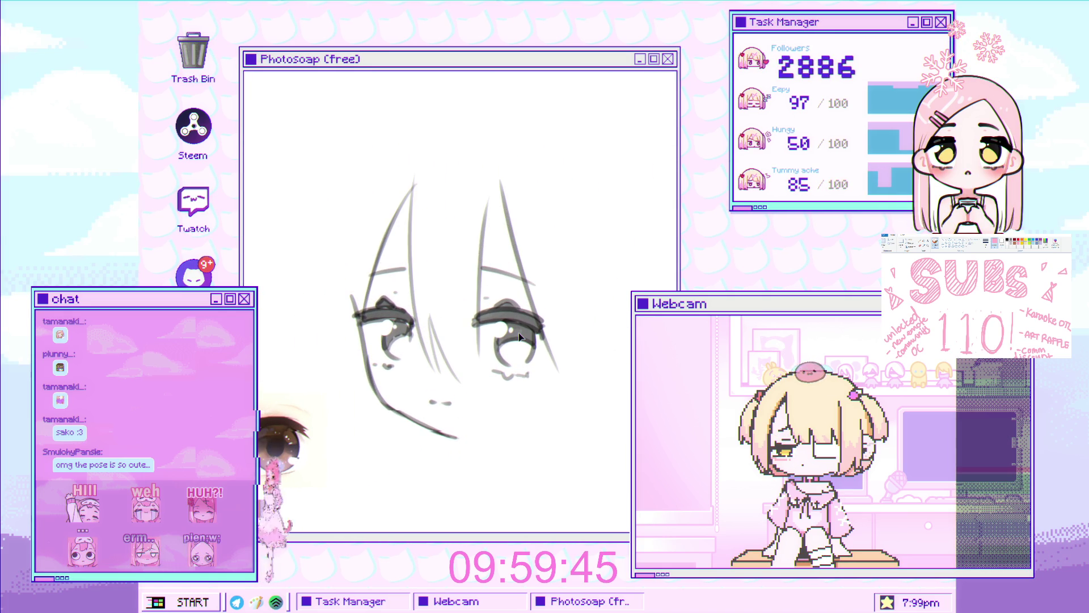
Undo the grey shading inside the pupils, leaving the eyes lighter
key(ctrl+z)
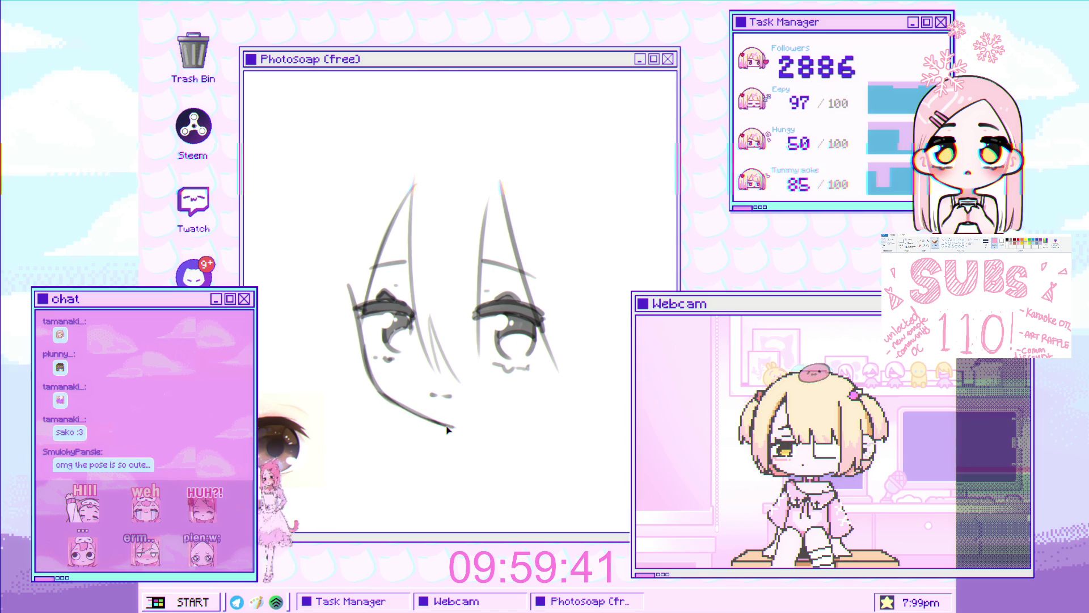
scroll(452, 430, down, 1)
scroll(456, 428, down, 1)
scroll(457, 426, up, 3)
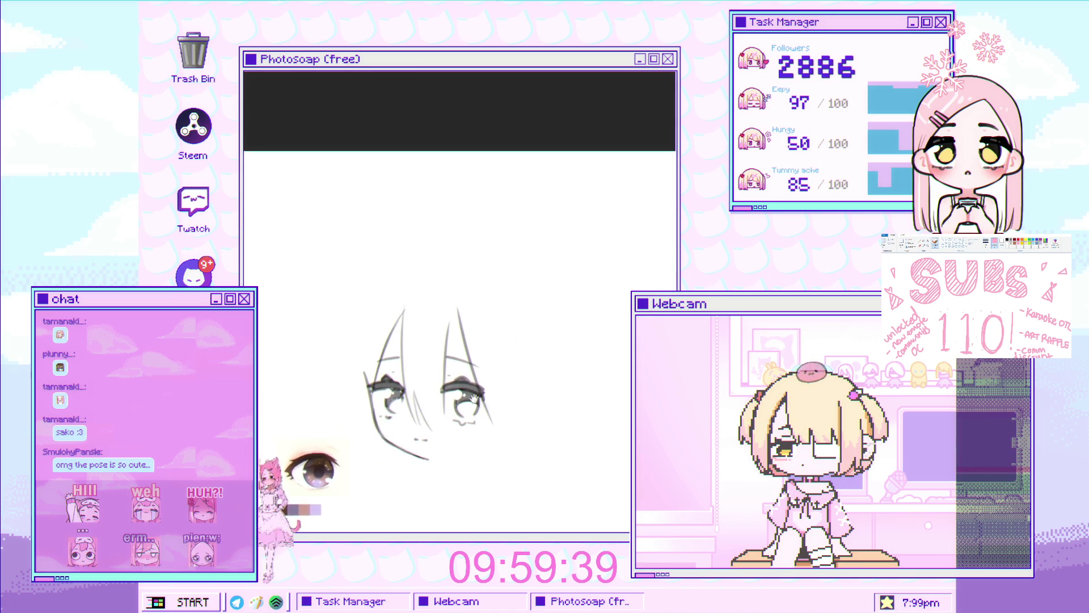
key(ctrl+t)
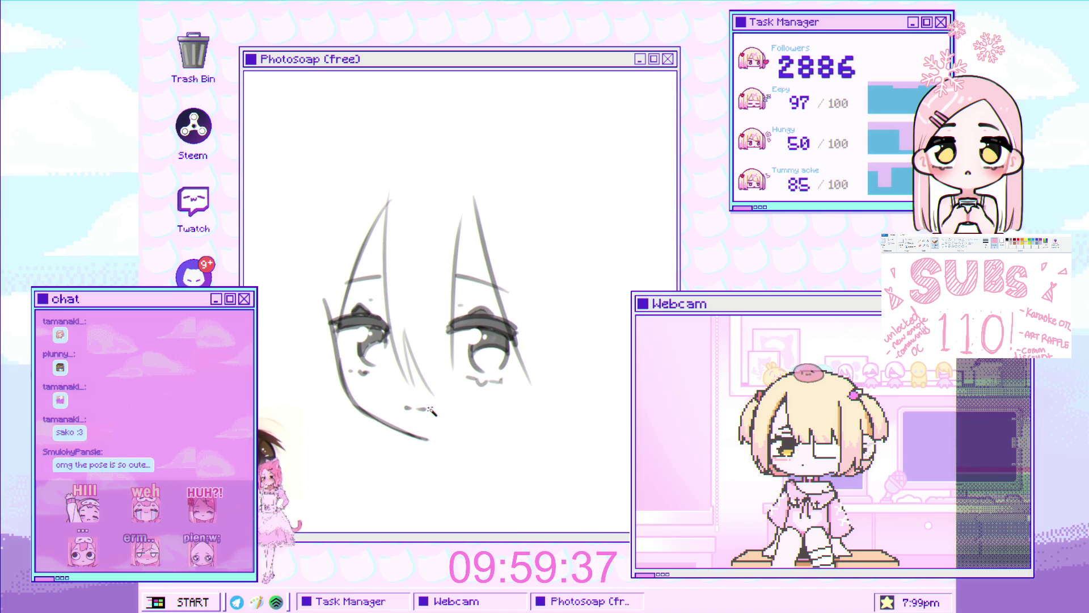
scroll(434, 416, down, 2)
scroll(438, 418, up, 3)
scroll(441, 421, up, 1)
scroll(436, 435, up, 1)
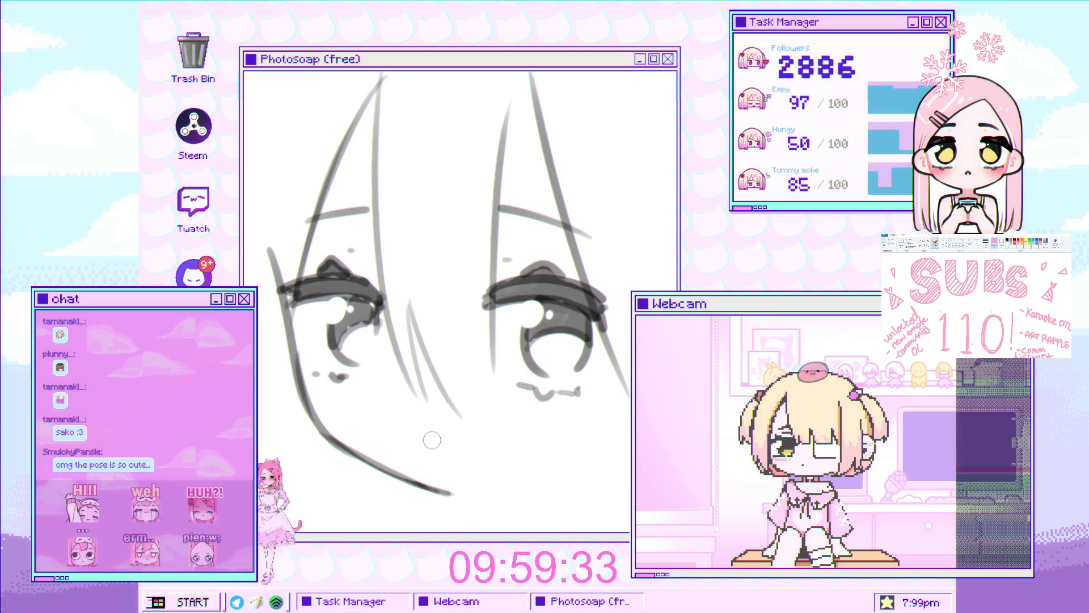
scroll(433, 442, down, 2)
scroll(426, 429, down, 1)
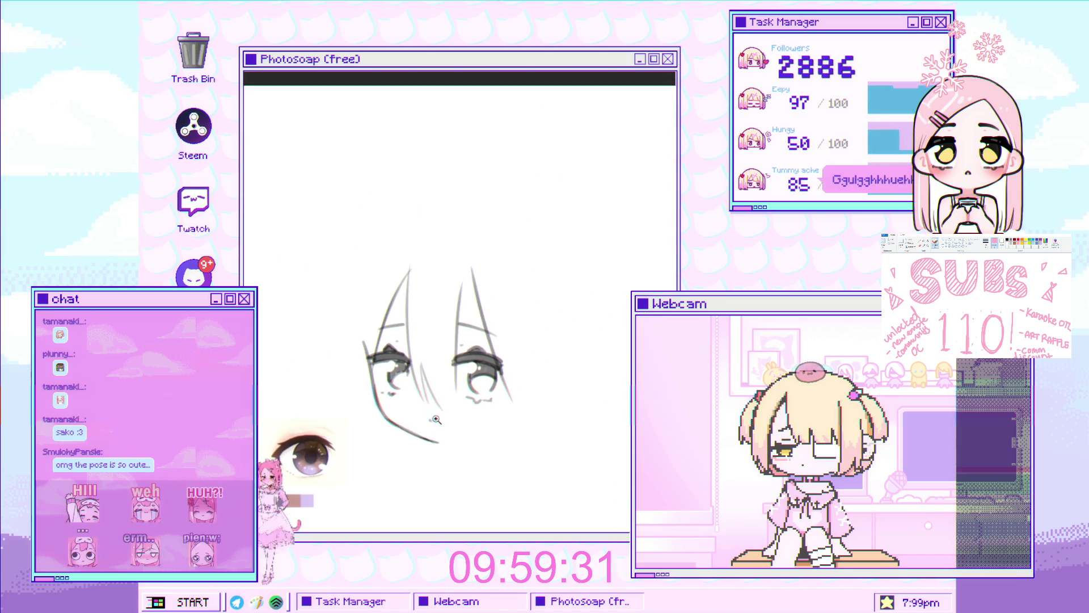
scroll(421, 420, up, 1)
scroll(450, 424, down, 2)
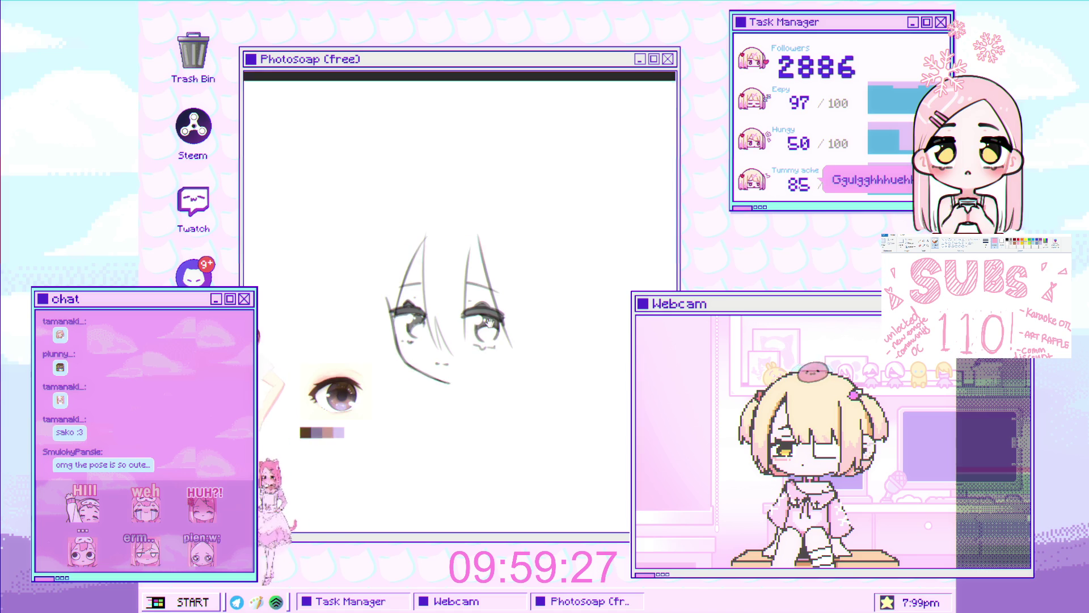
scroll(475, 281, up, 2)
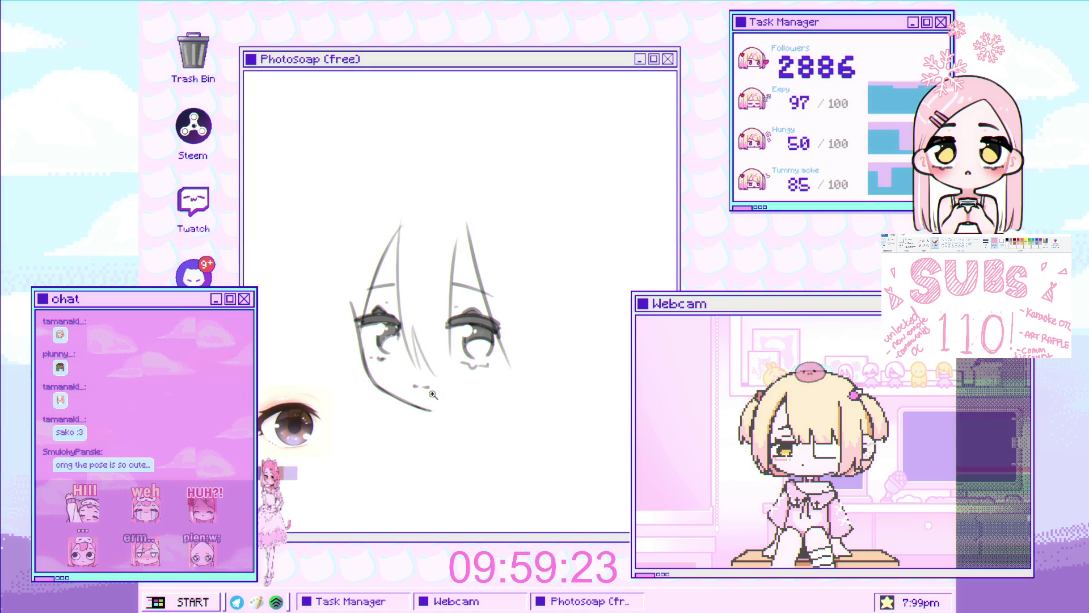
scroll(434, 421, up, 2)
Draw the chin line along the lower face, replacing a too-short first stroke
drag(469, 428, 579, 400)
key(ctrl+z)
key(ctrl+z)
mouse_move(469, 429)
mouse_down()
mouse_move(582, 396)
mouse_move(603, 367)
mouse_up()
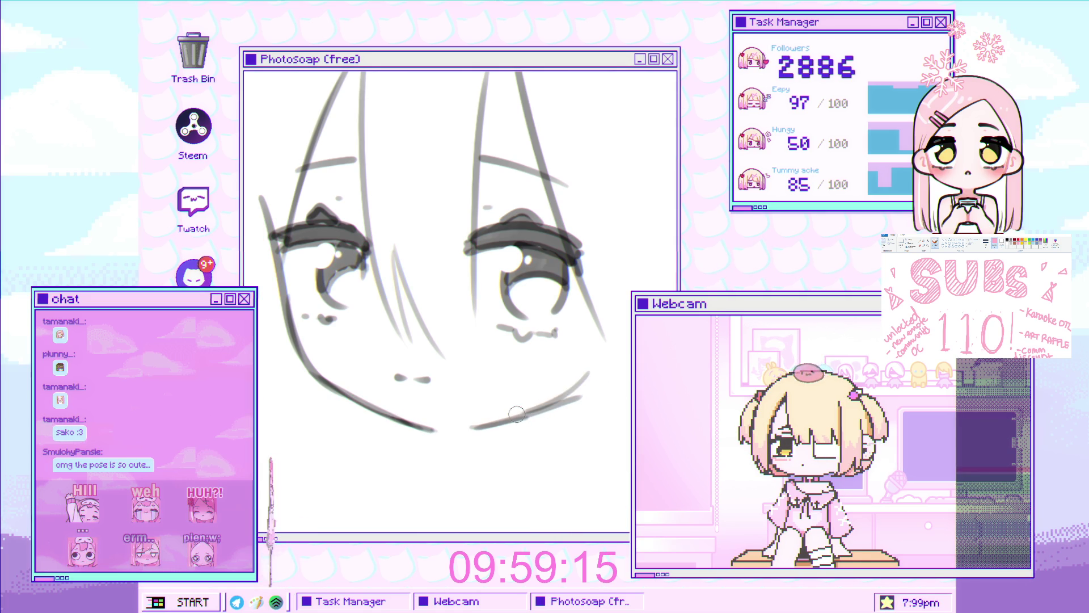
Extend the chin line rightward across the jaw after viewing the whole face
drag(576, 404, 439, 411)
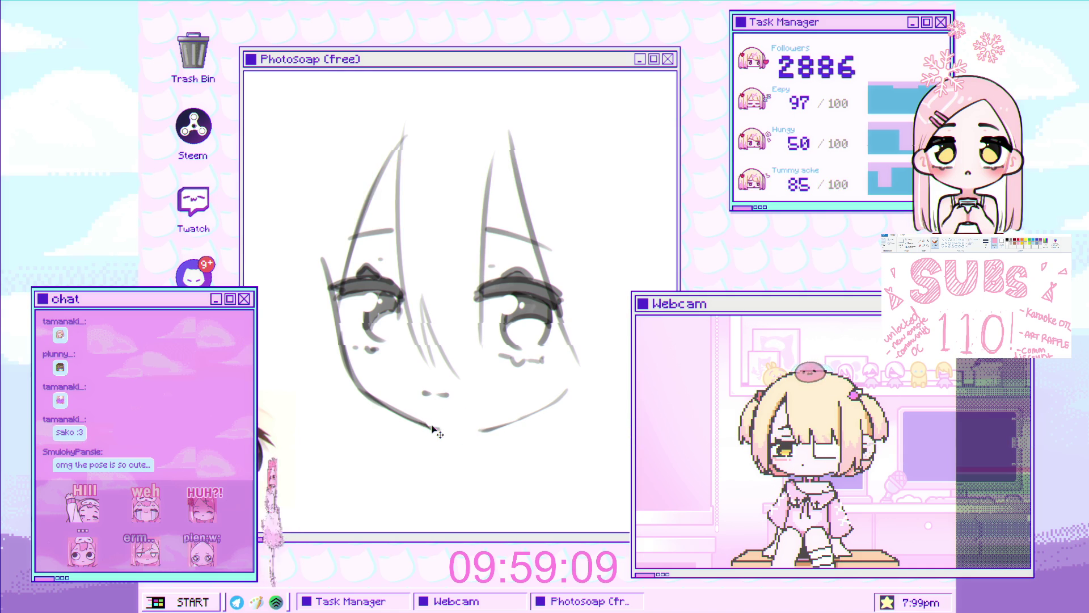
drag(485, 423, 489, 391)
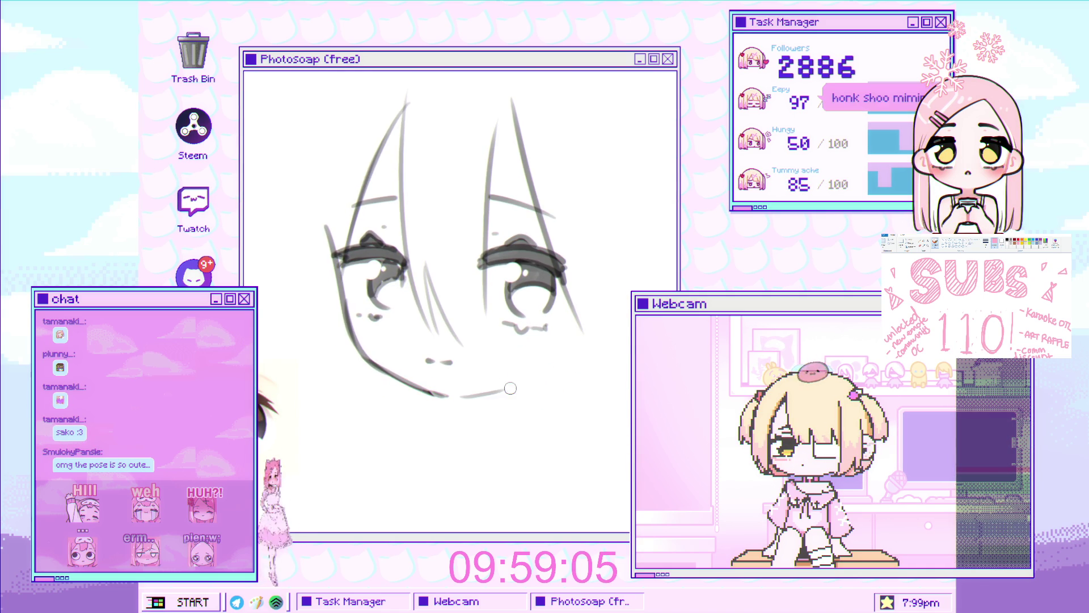
drag(453, 396, 532, 385)
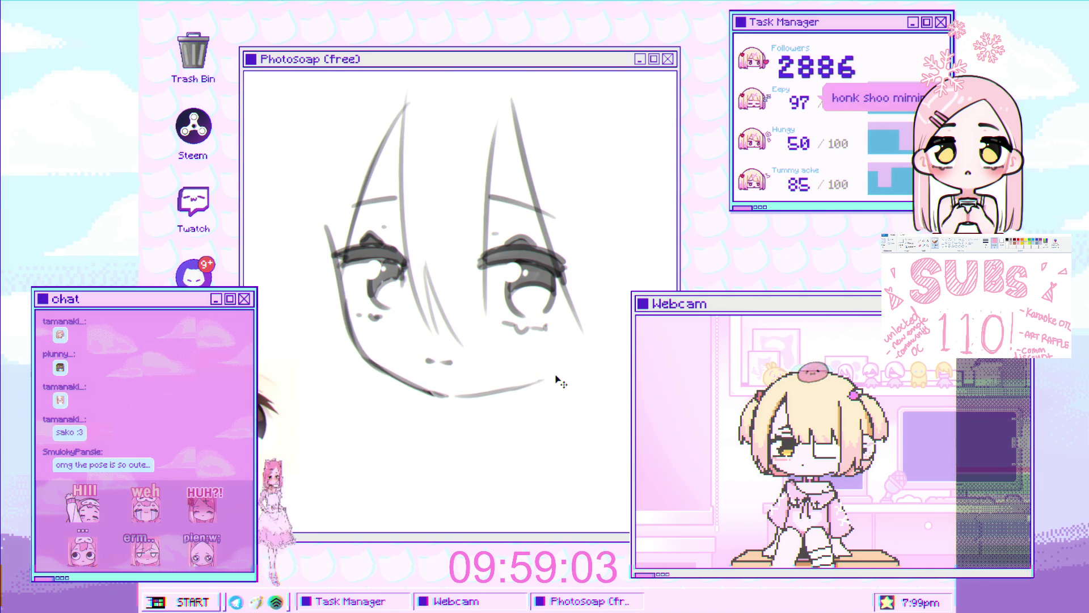
scroll(503, 390, down, 4)
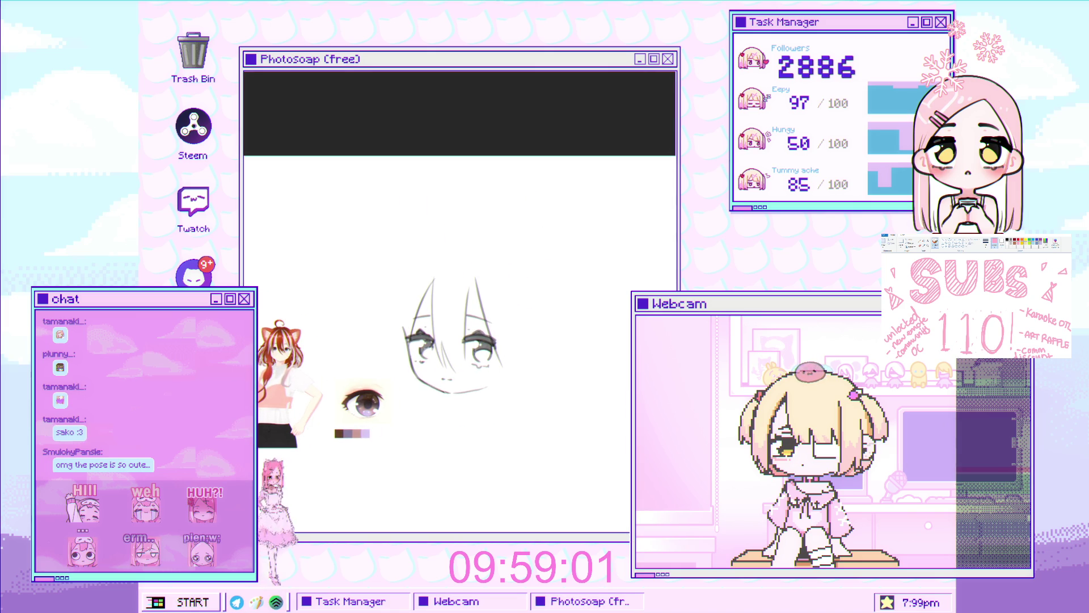
scroll(355, 202, up, 2)
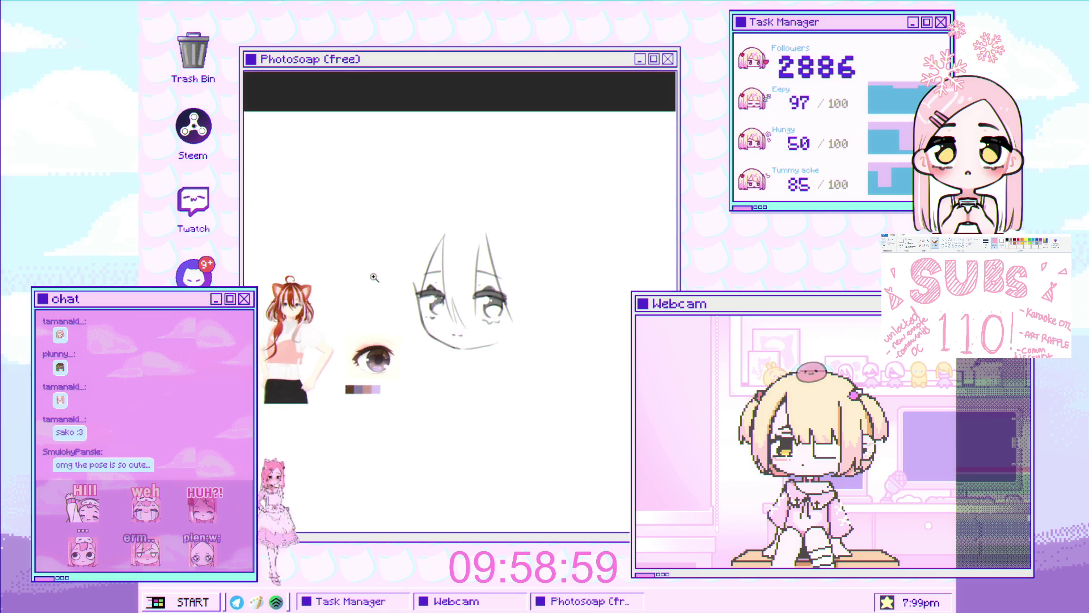
scroll(438, 246, up, 2)
scroll(382, 281, up, 2)
scroll(382, 281, down, 1)
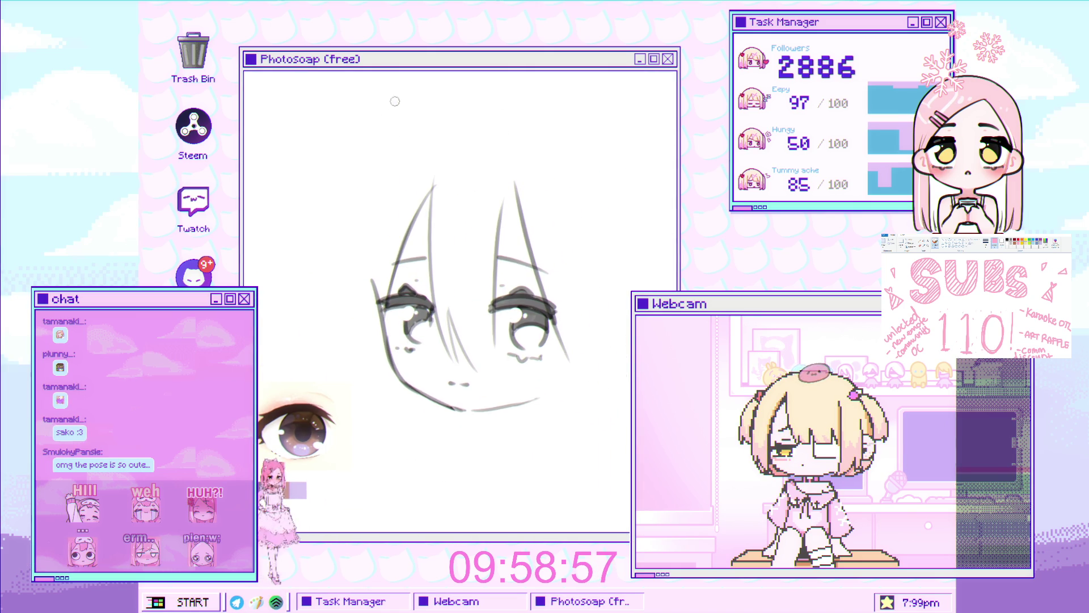
scroll(459, 247, up, 2)
Check the cat-eared reference, return to the sketch and undo the long right-side face stroke
drag(286, 292, 477, 233)
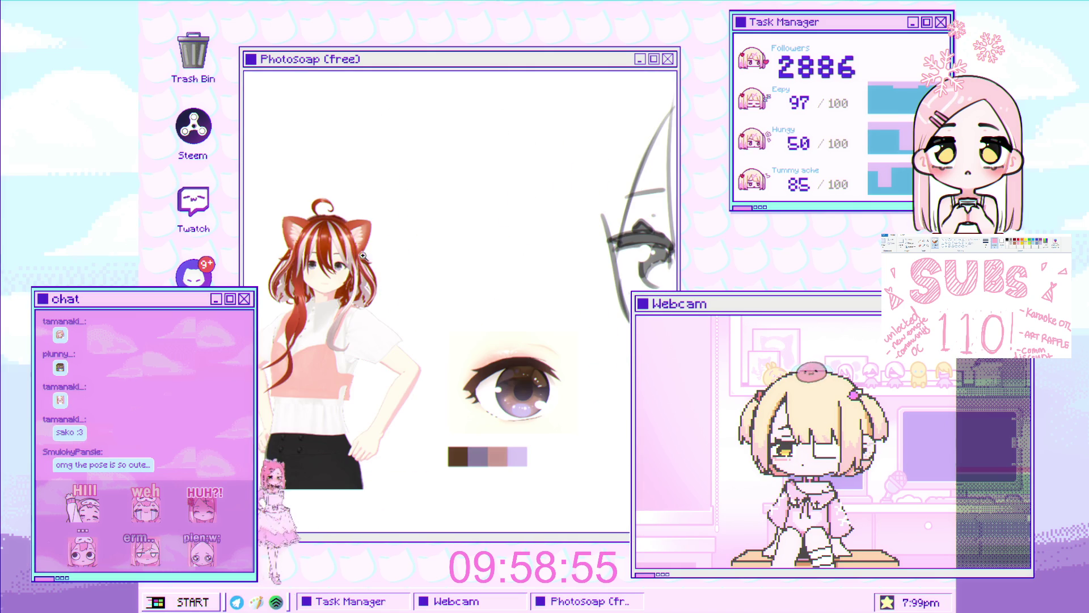
scroll(408, 259, up, 1)
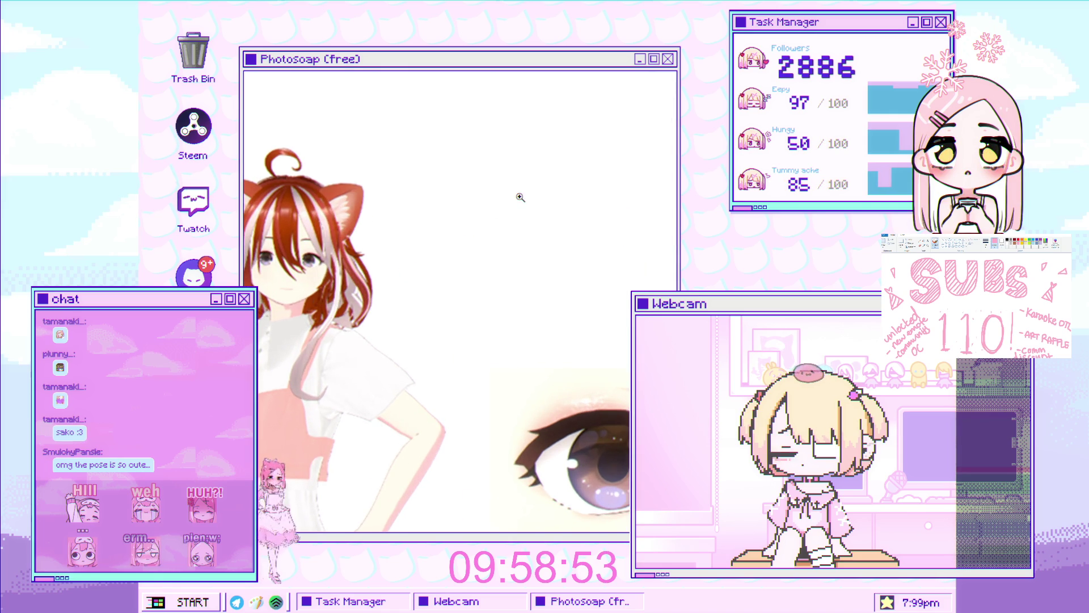
scroll(512, 207, up, 1)
scroll(517, 216, down, 2)
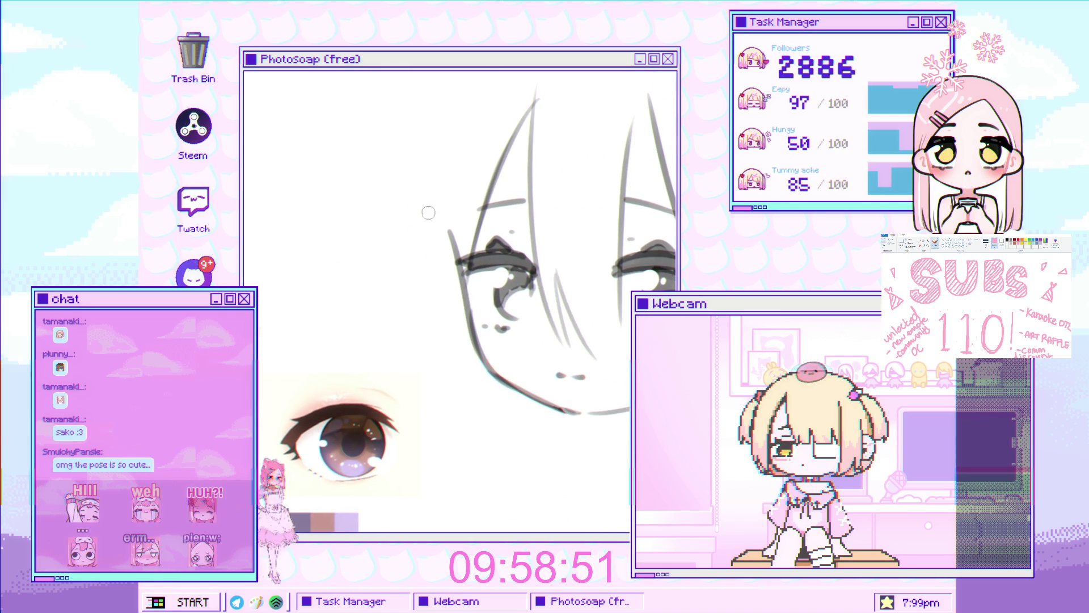
scroll(455, 236, up, 1)
scroll(460, 210, down, 1)
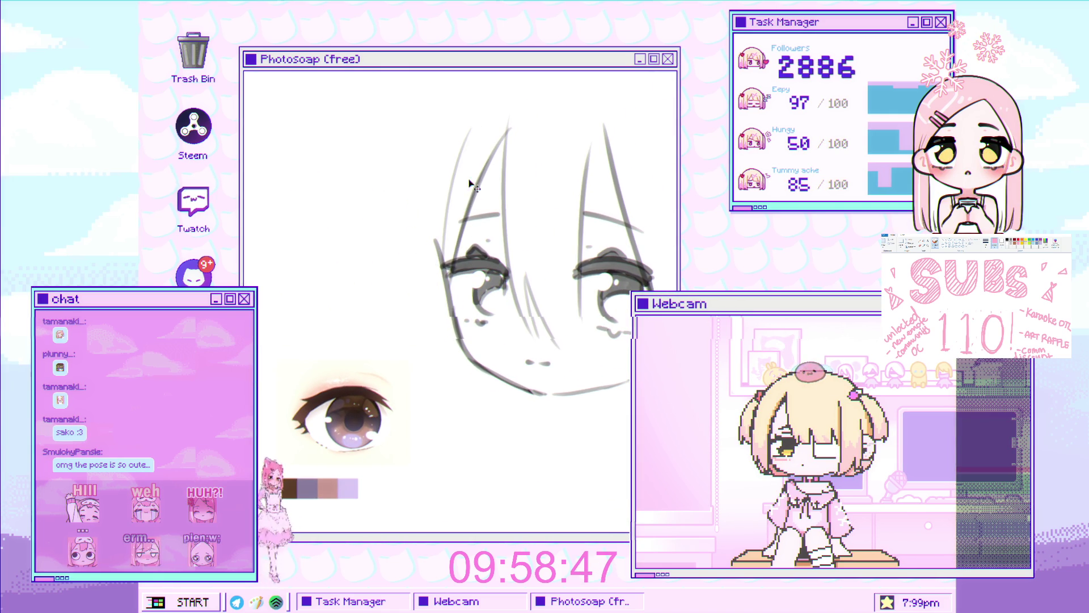
mouse_move(554, 204)
mouse_down()
mouse_move(443, 218)
mouse_move(554, 279)
mouse_up()
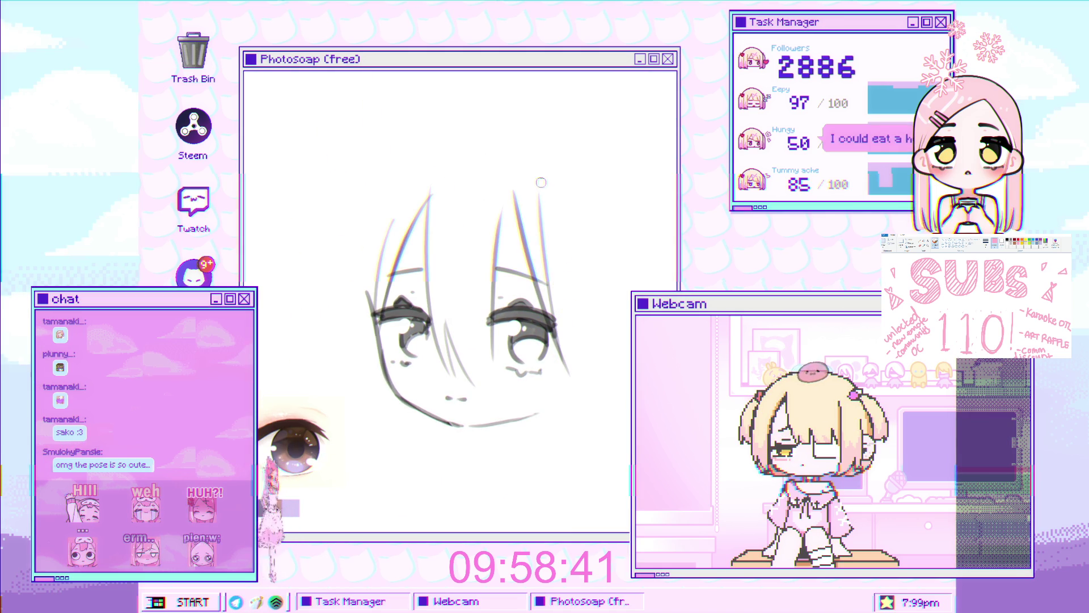
key(ctrl+z)
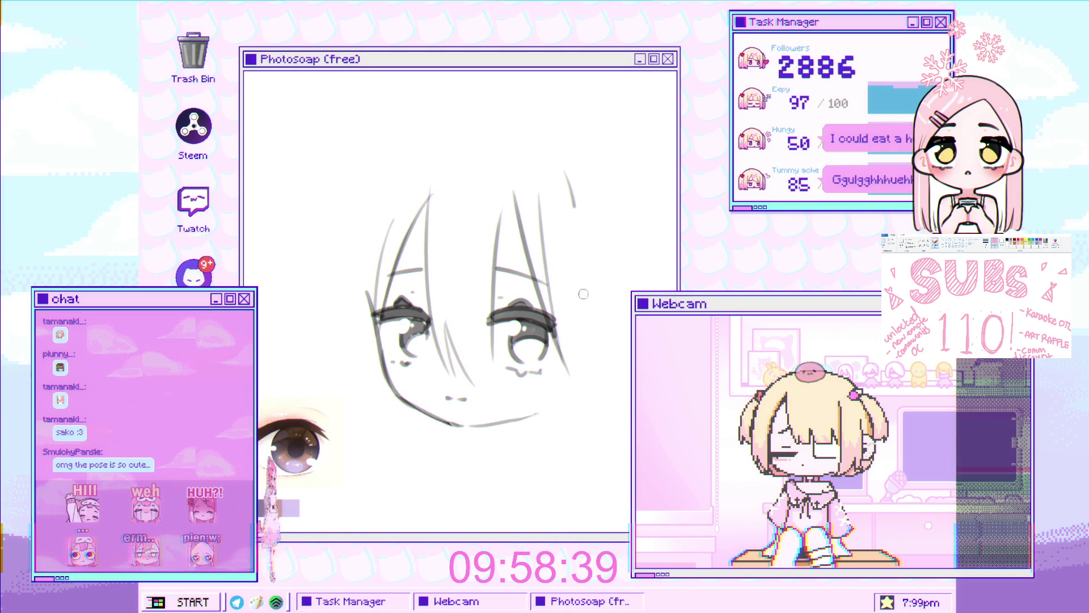
drag(573, 320, 596, 281)
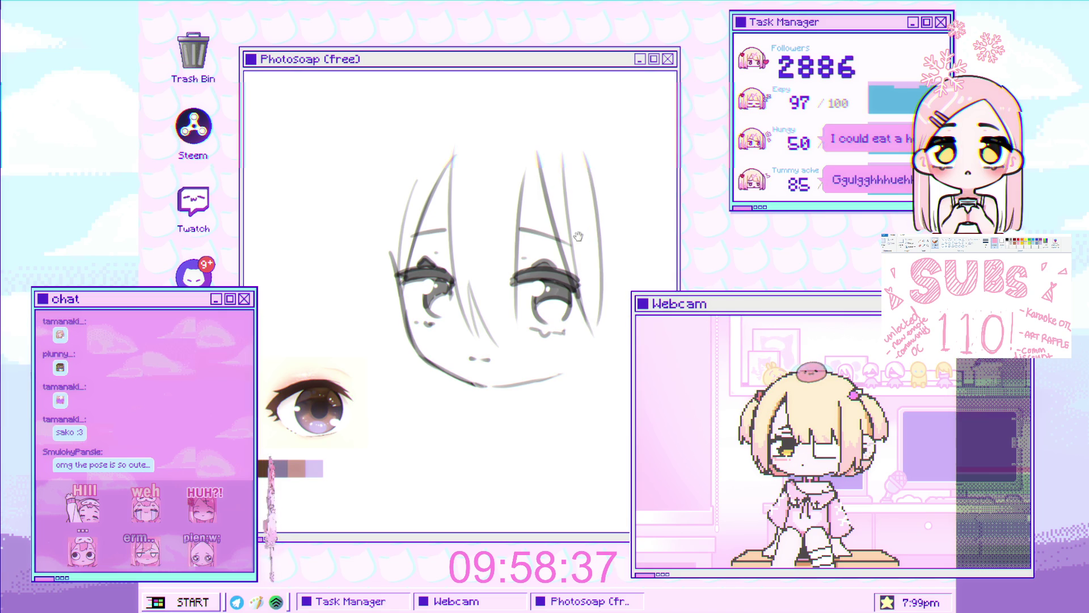
drag(438, 131, 394, 250)
mouse_move(399, 172)
mouse_down()
mouse_move(389, 253)
mouse_move(413, 203)
mouse_up()
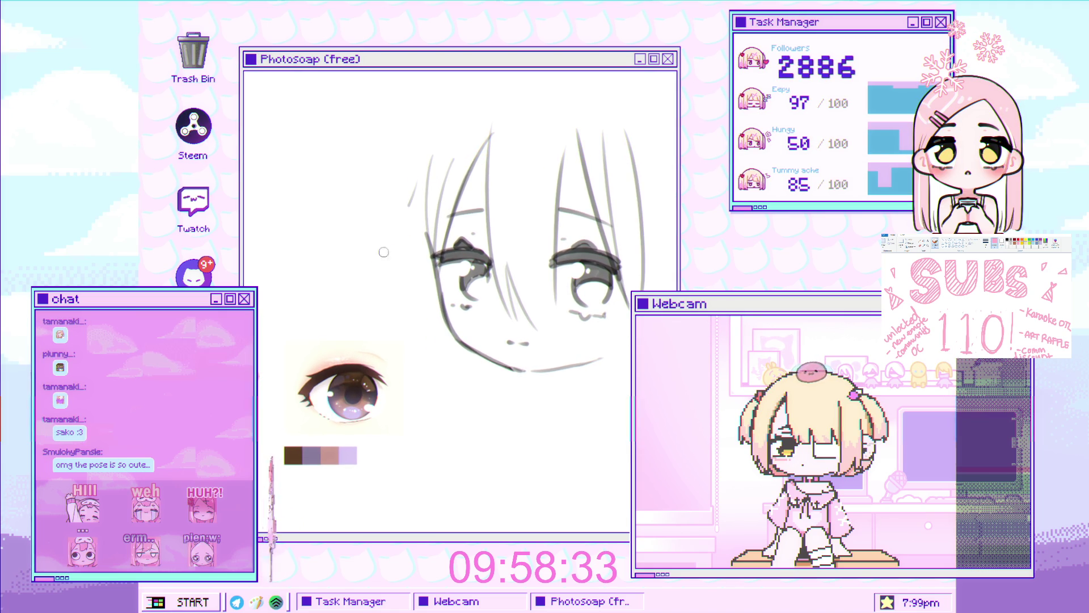
scroll(403, 220, up, 2)
drag(434, 137, 388, 293)
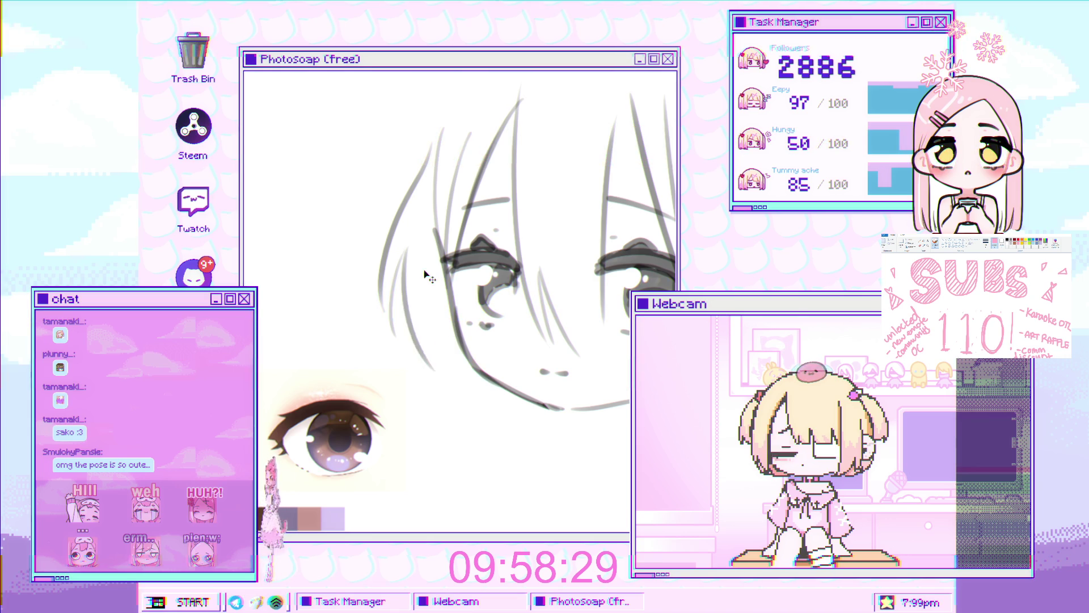
scroll(413, 391, down, 1)
scroll(412, 390, down, 1)
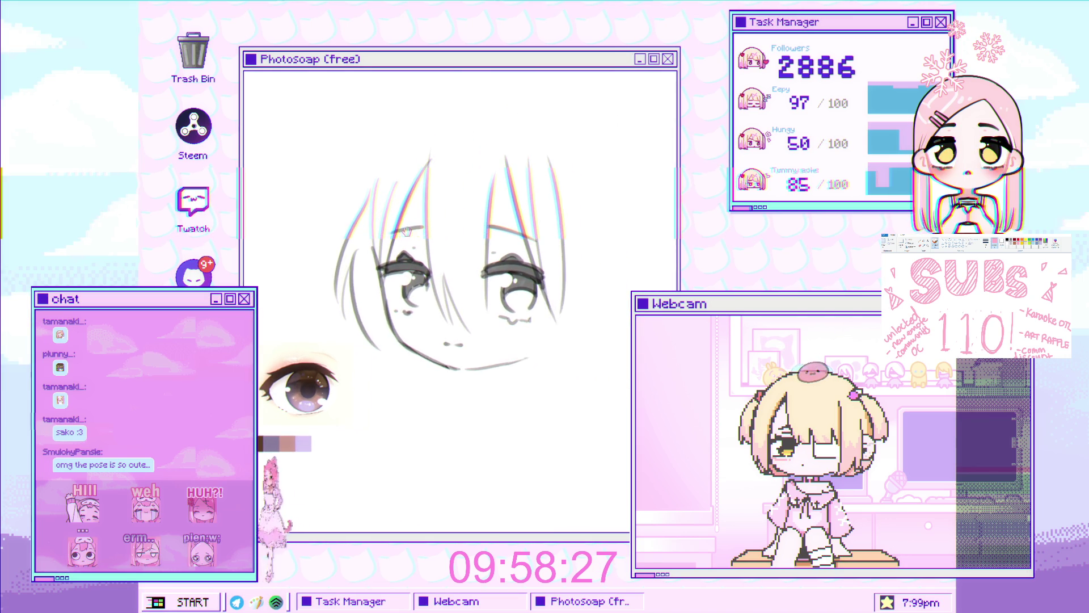
drag(413, 391, 397, 247)
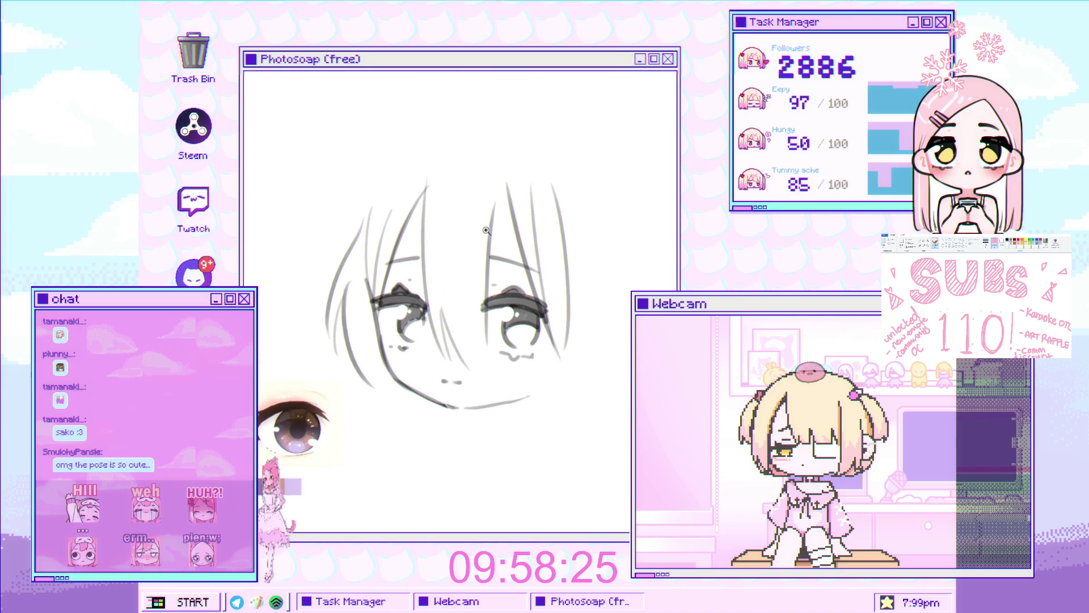
scroll(415, 220, down, 2)
drag(459, 284, 474, 276)
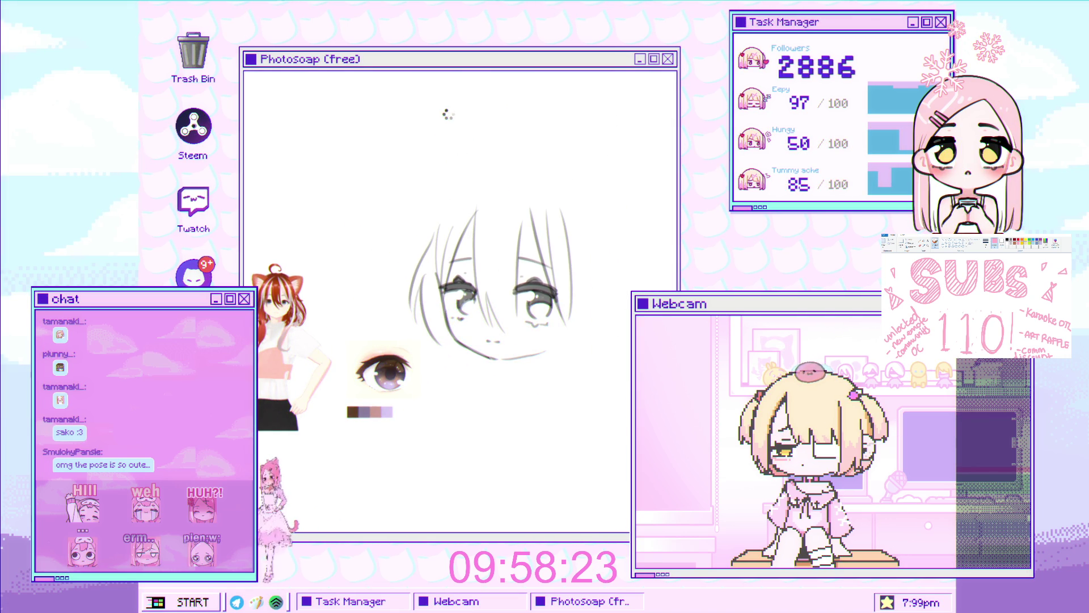
key(m)
scroll(273, 246, up, 1)
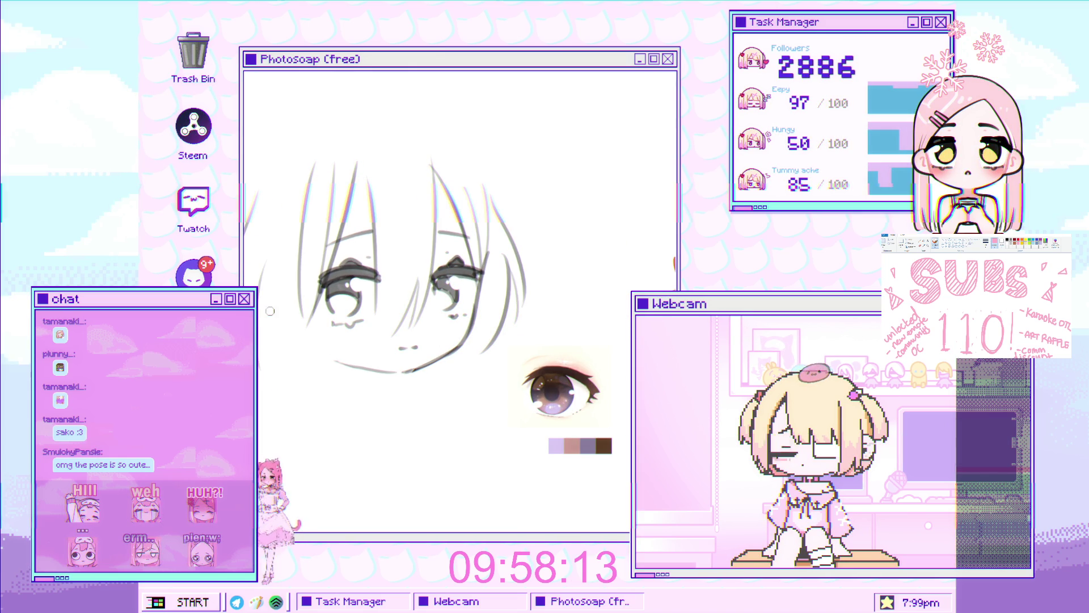
drag(274, 339, 337, 295)
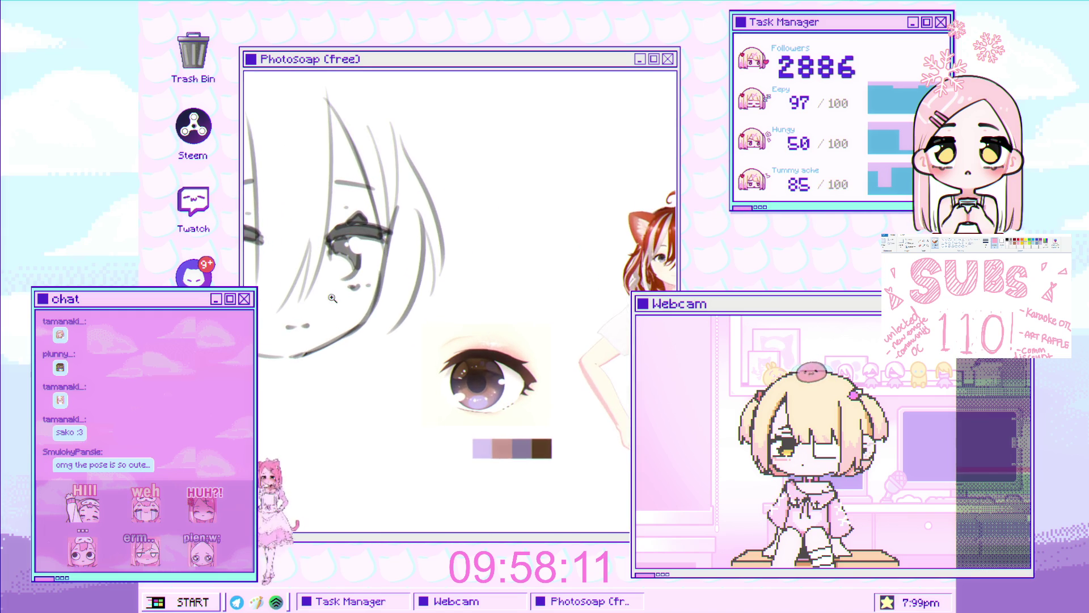
click(476, 306)
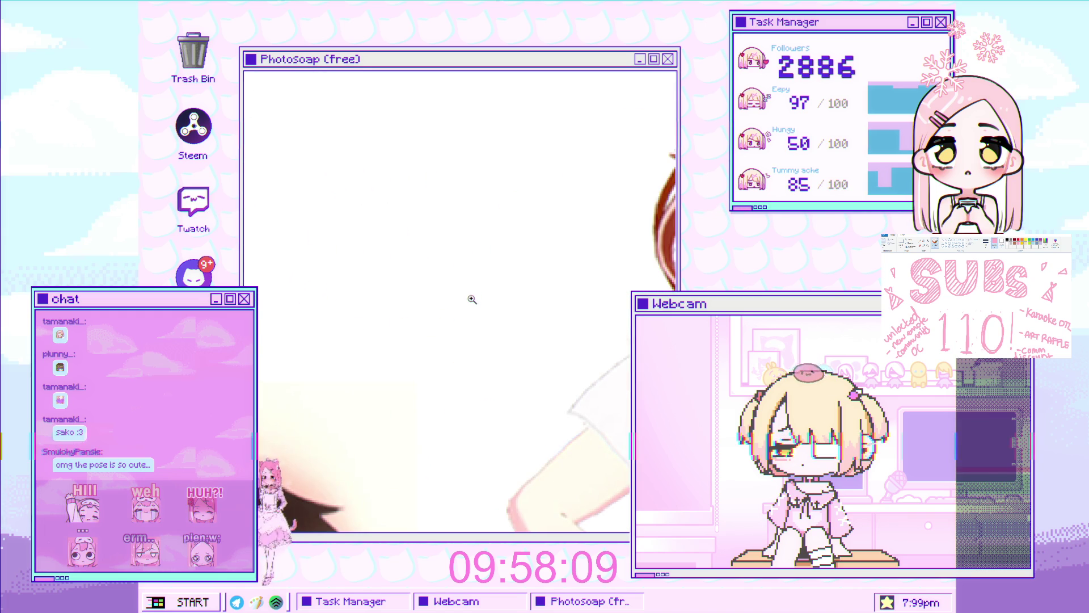
scroll(449, 313, down, 5)
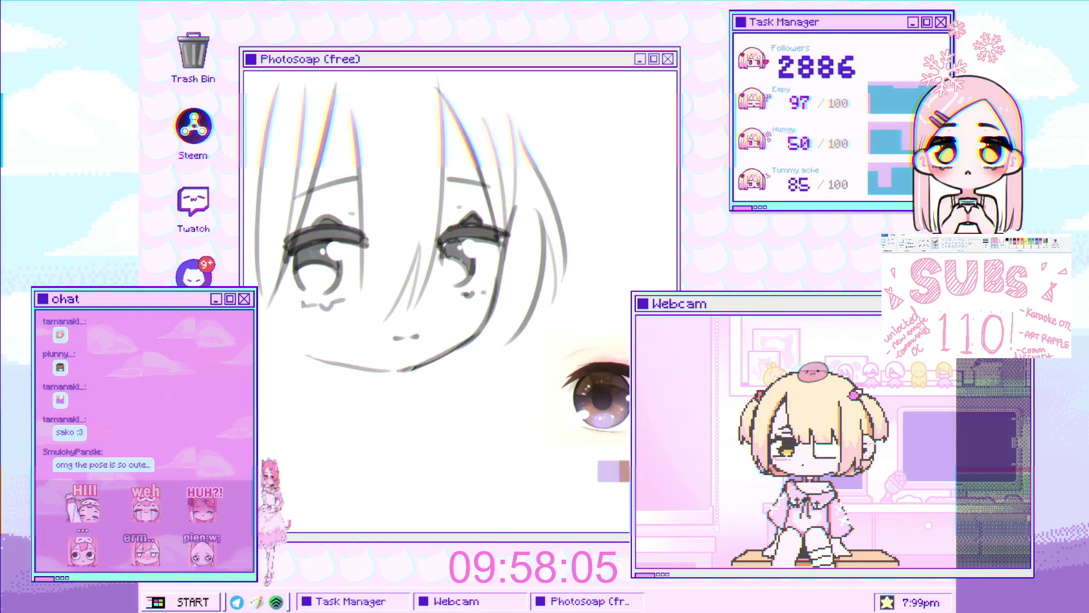
scroll(423, 327, up, 5)
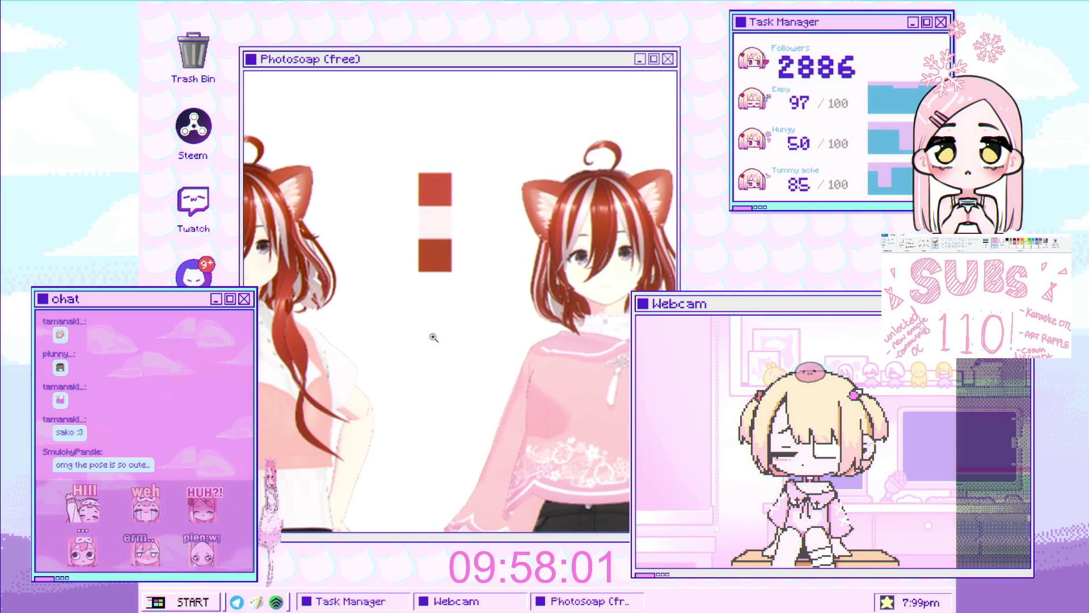
scroll(433, 337, down, 3)
scroll(417, 334, down, 3)
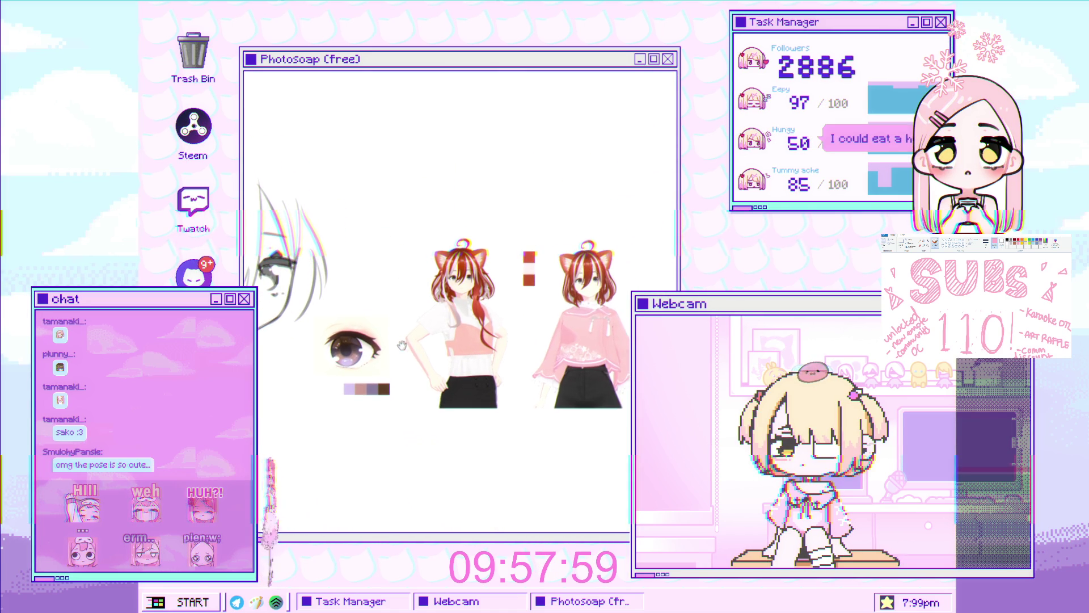
scroll(408, 259, up, 3)
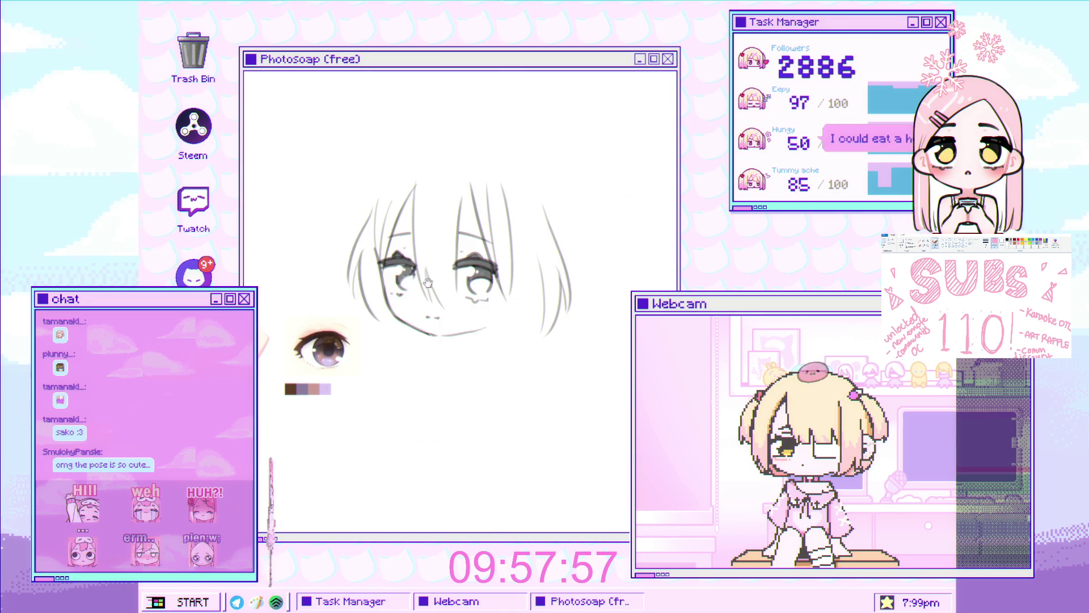
scroll(427, 289, up, 2)
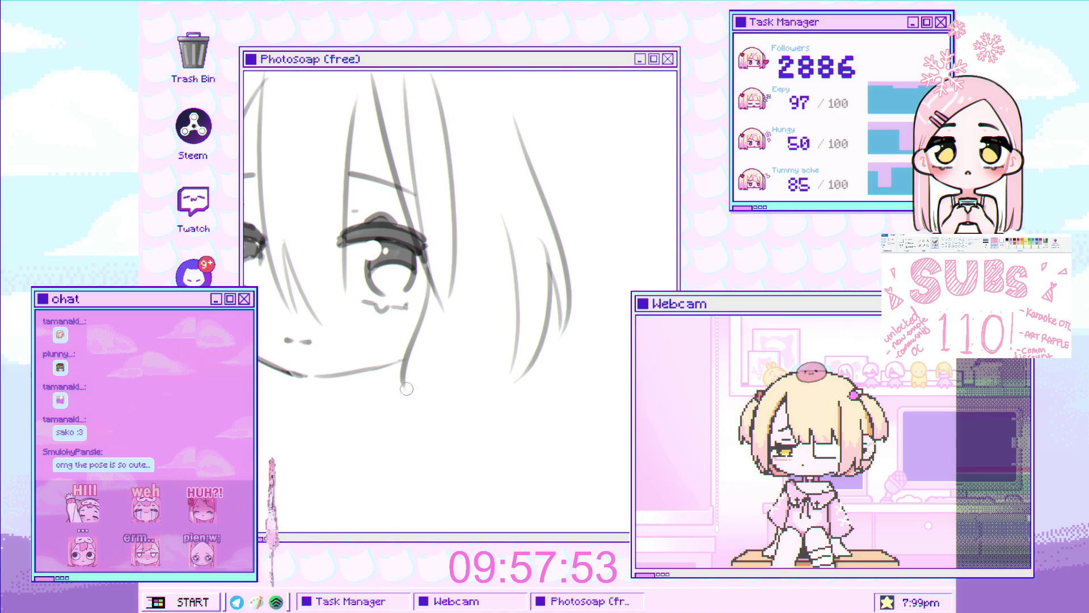
Draw a hair strand curving toward the chin and shrink the brush to a fine tip
drag(412, 414, 406, 348)
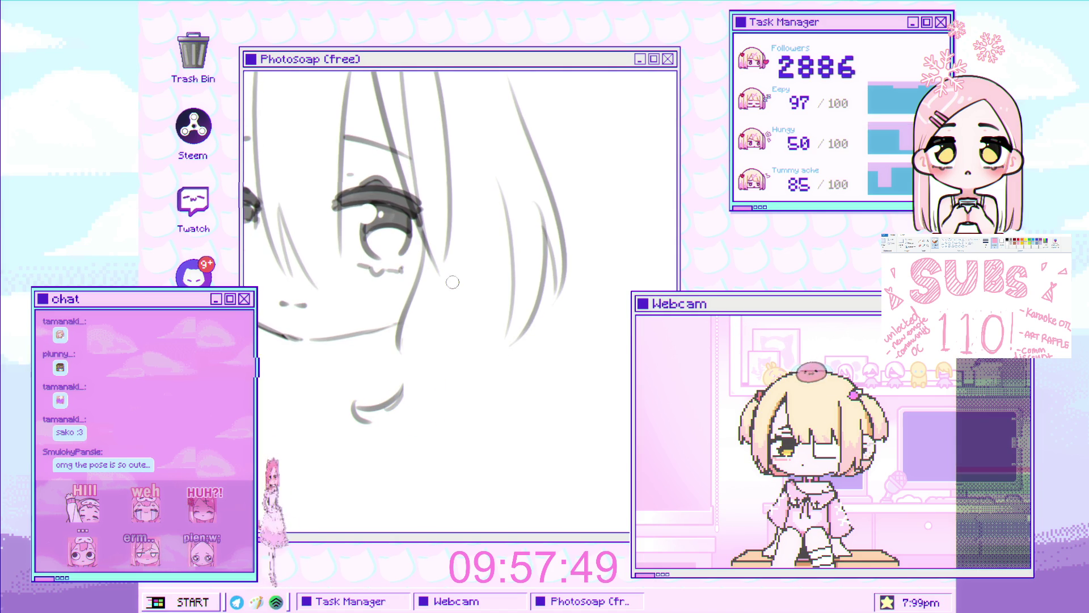
drag(462, 258, 399, 411)
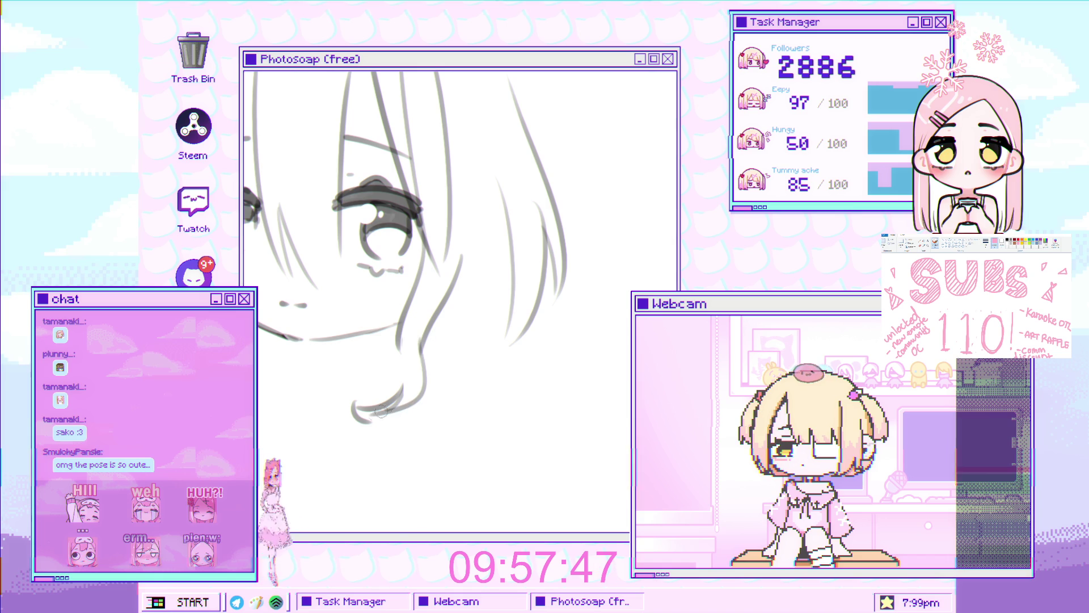
scroll(402, 392, down, 3)
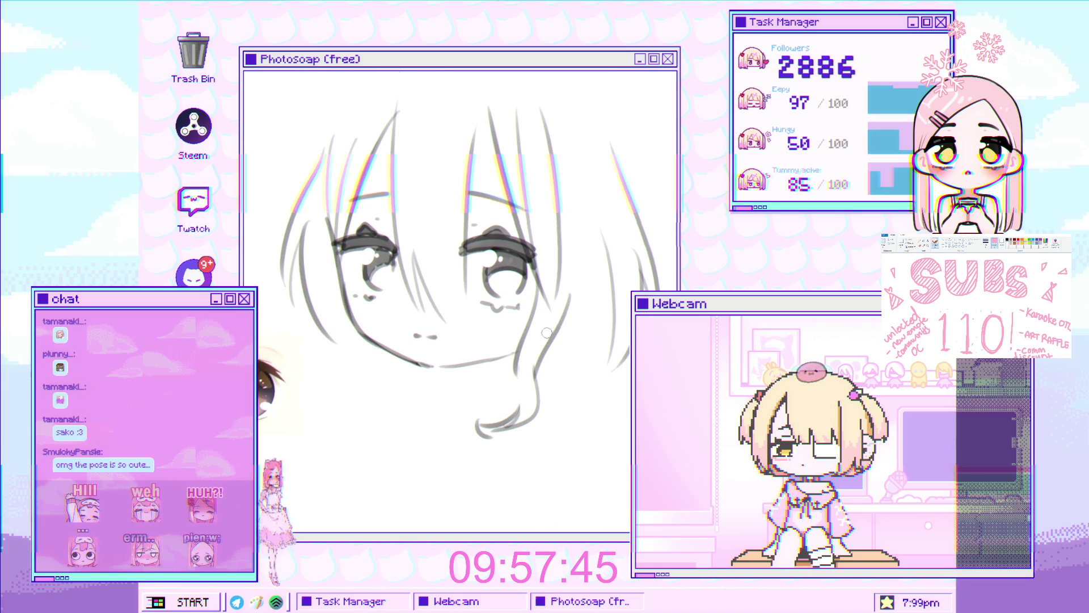
key(bracketright)
key(bracketleft)
key(bracketleft)
key(bracketleft)
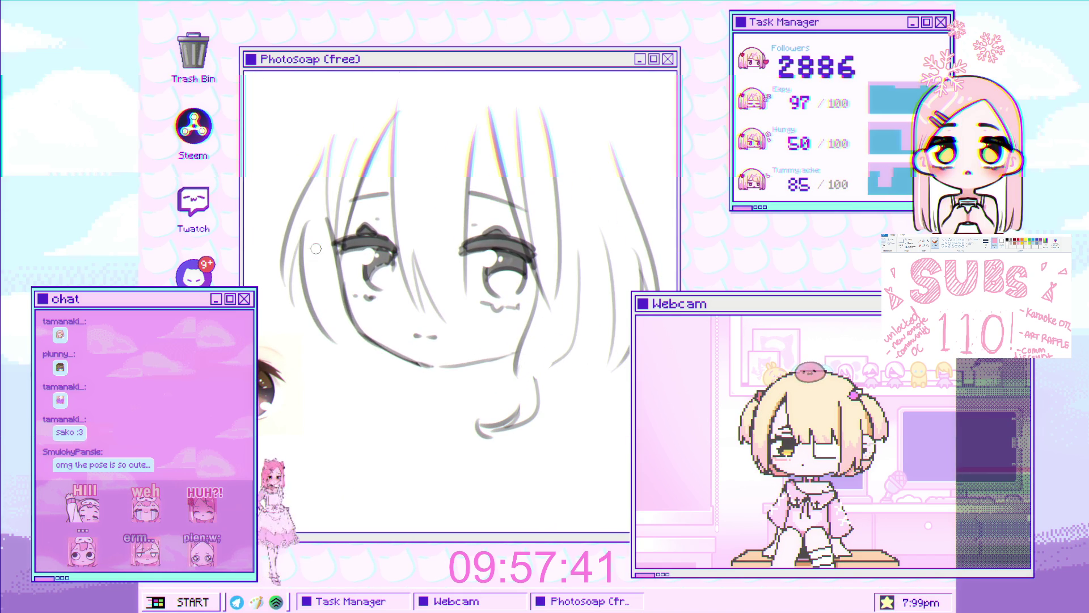
key(bracketleft)
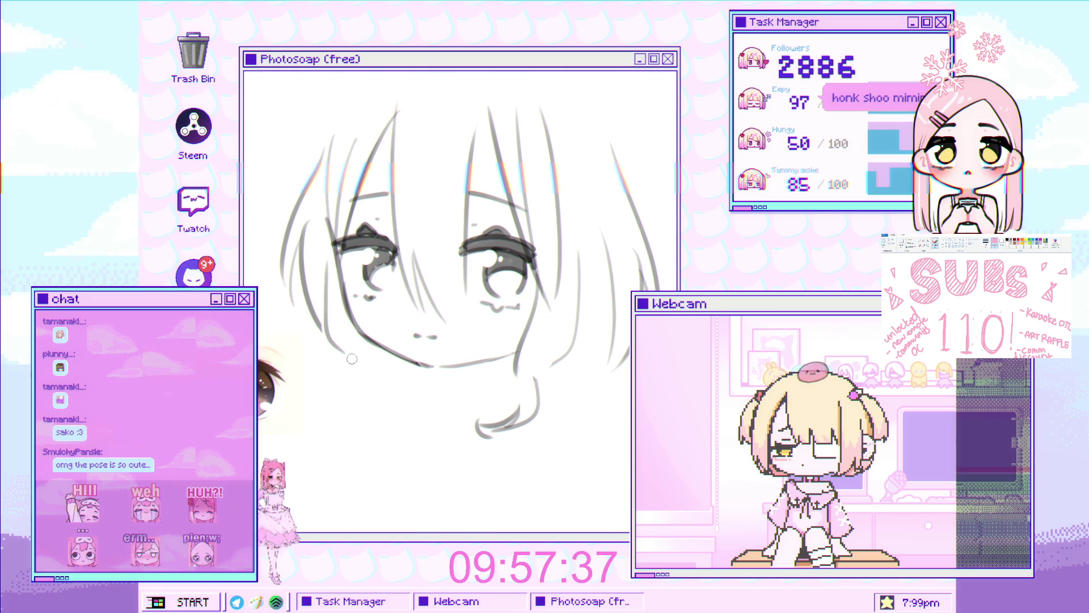
Add a stroke below the left cheek and a curled hair end under the face
mouse_move(350, 370)
mouse_down()
mouse_move(358, 390)
mouse_move(366, 359)
mouse_up()
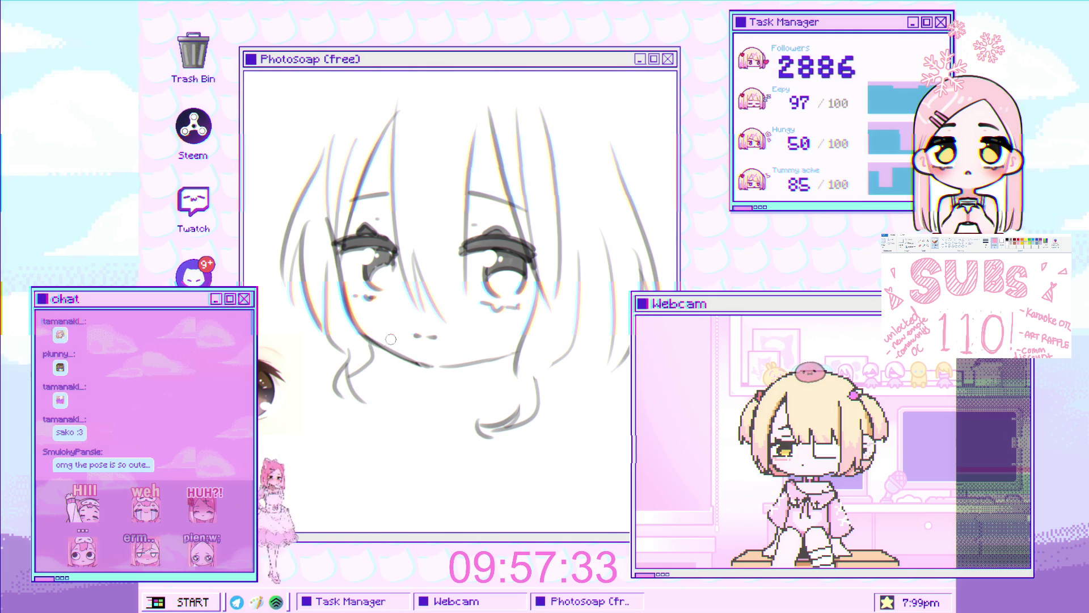
scroll(372, 361, down, 5)
scroll(420, 390, up, 4)
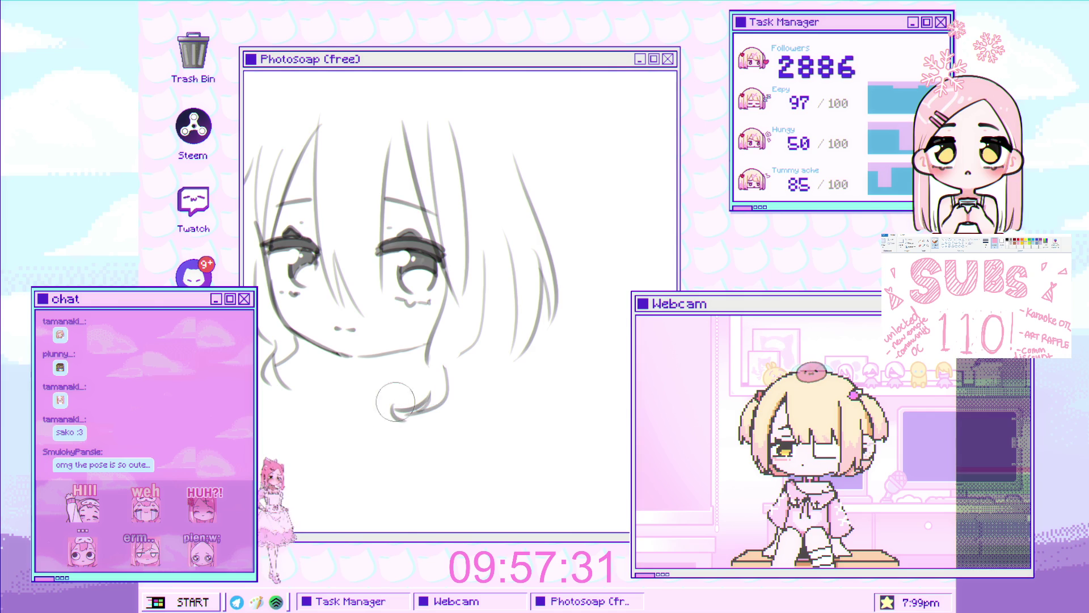
mouse_move(393, 397)
mouse_down()
mouse_move(426, 406)
mouse_move(393, 408)
mouse_up()
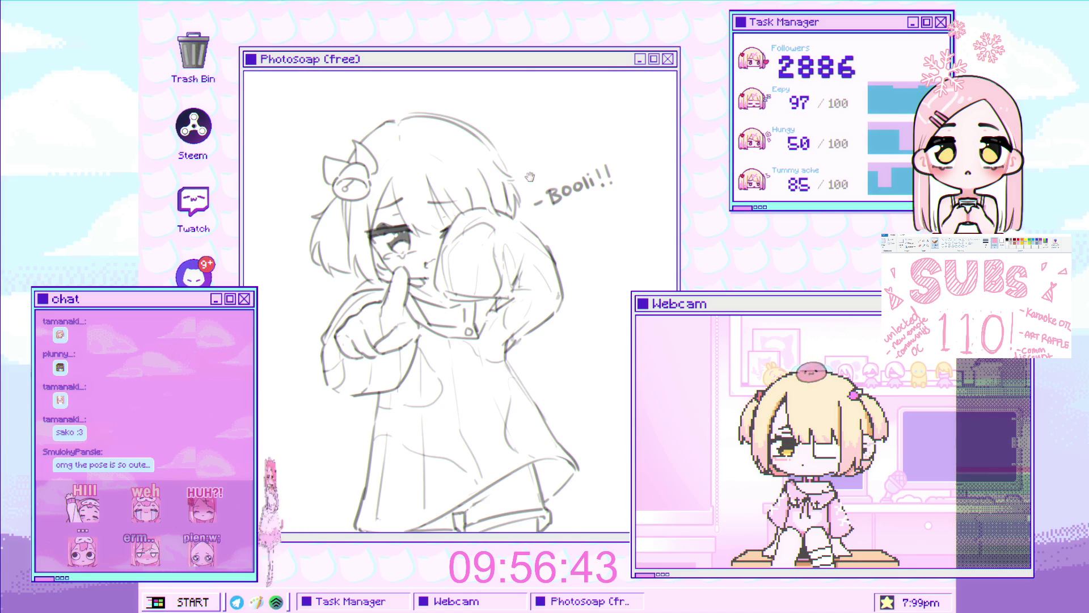
scroll(587, 158, up, 2)
scroll(537, 230, up, 2)
scroll(498, 288, up, 2)
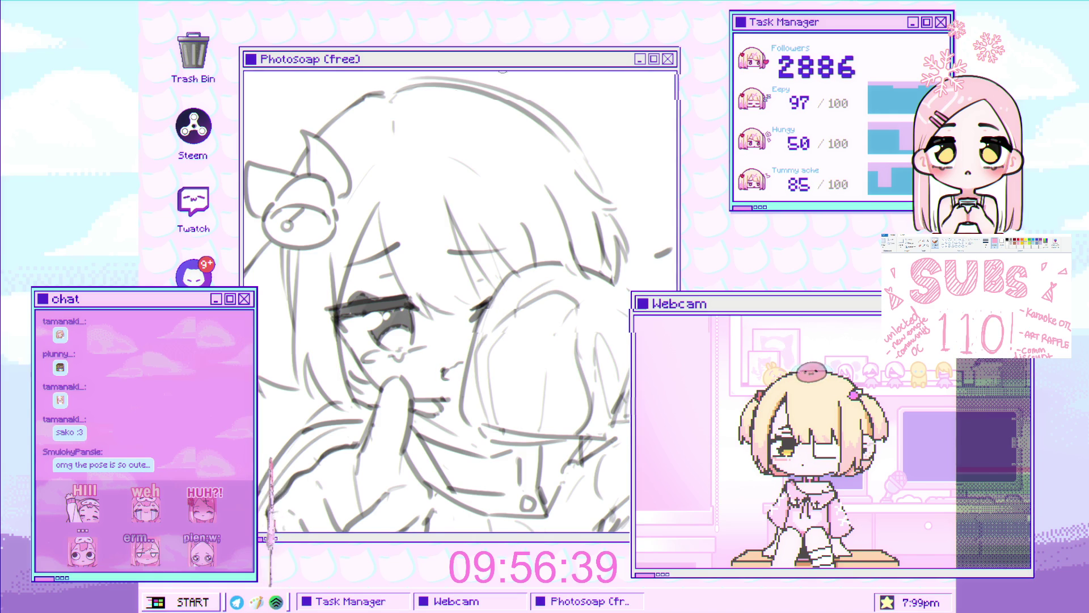
scroll(368, 318, down, 1)
scroll(368, 318, up, 1)
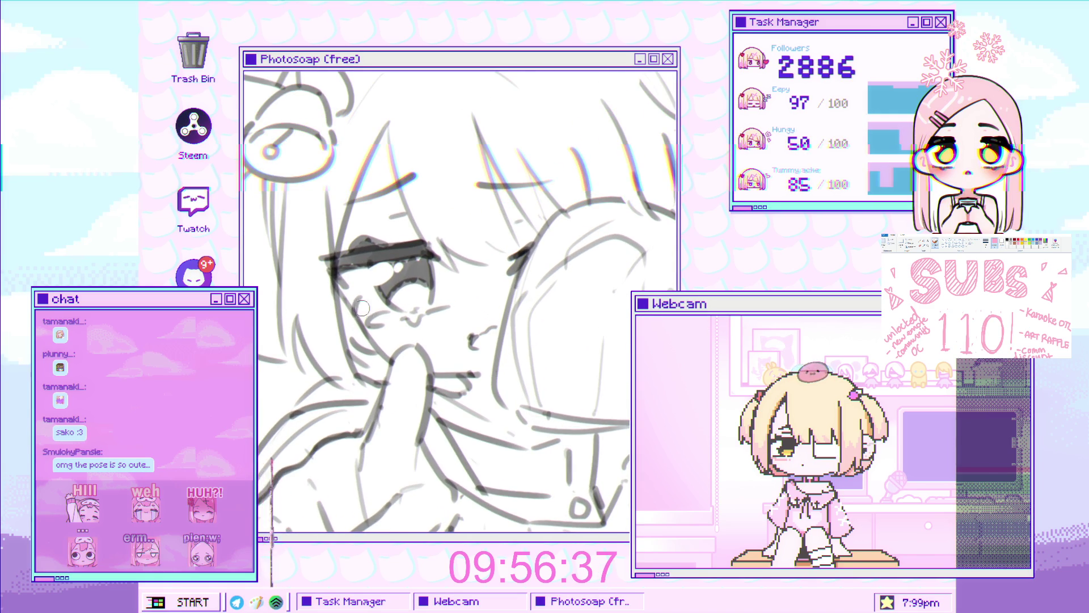
scroll(354, 304, up, 1)
scroll(356, 307, up, 1)
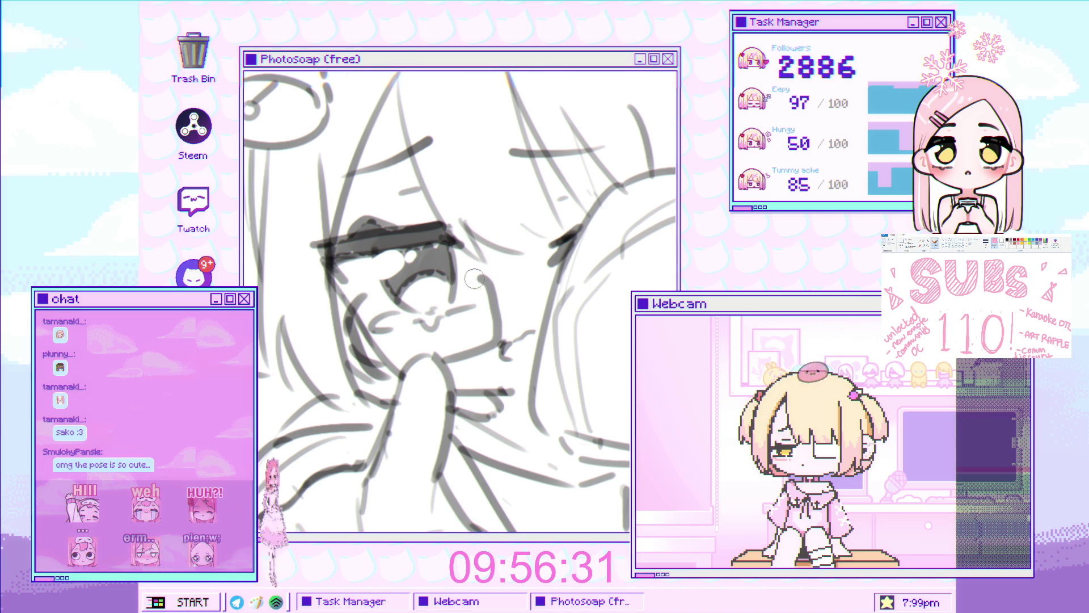
scroll(528, 302, up, 1)
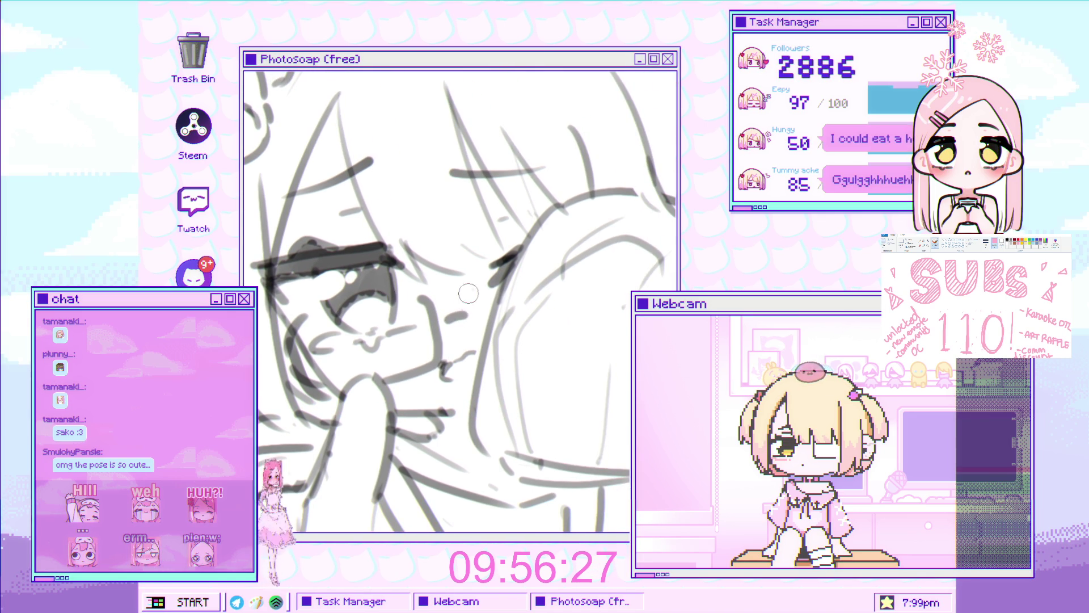
Draw a dark pencil line along the cheek beside the raised hand
drag(470, 295, 481, 335)
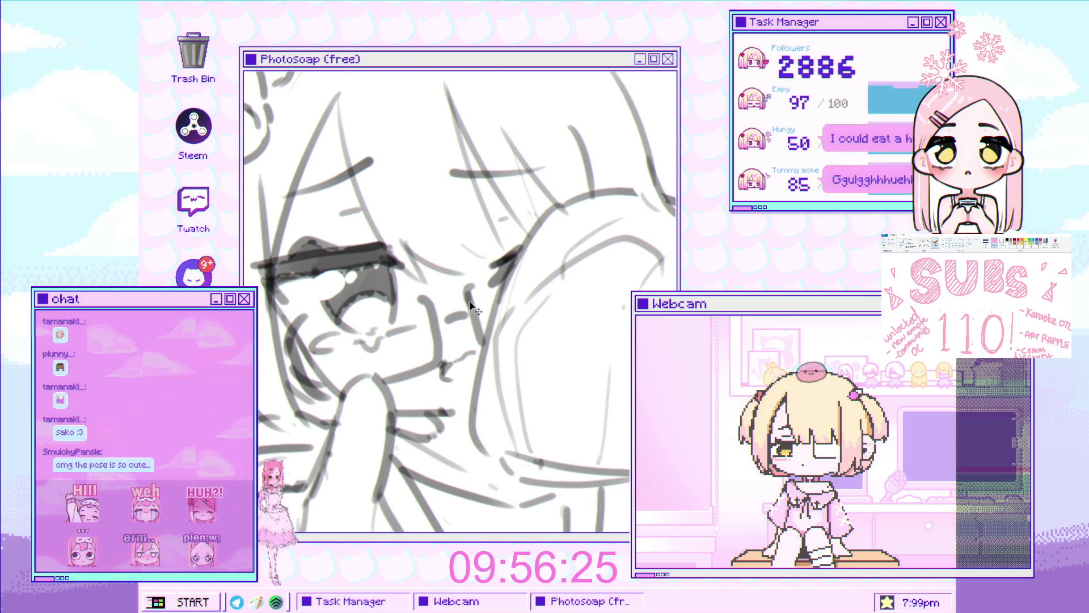
scroll(485, 330, down, 1)
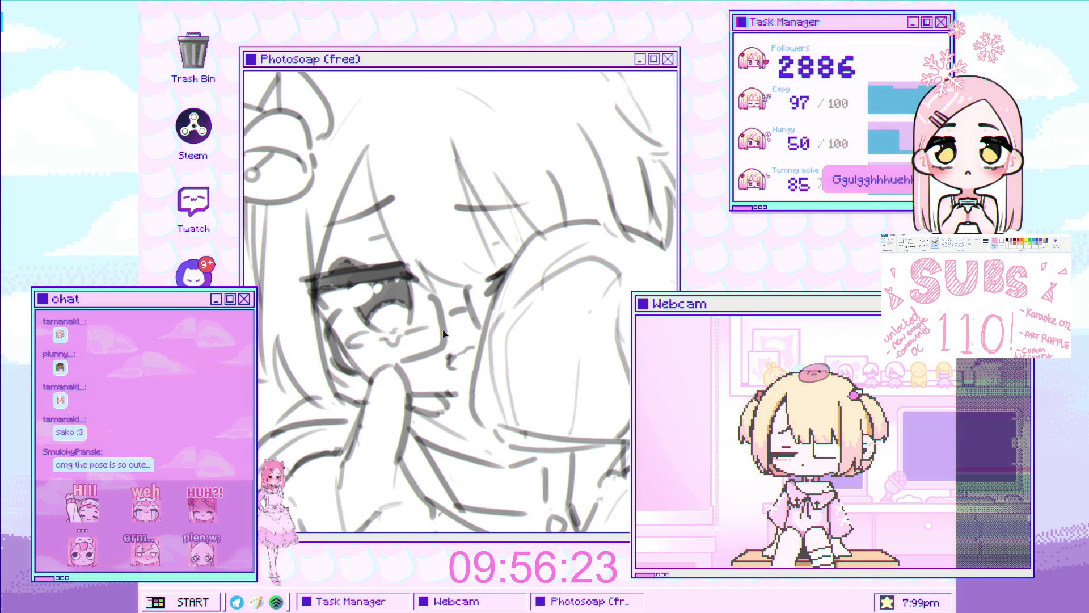
scroll(451, 341, down, 2)
scroll(435, 340, up, 2)
scroll(421, 339, down, 2)
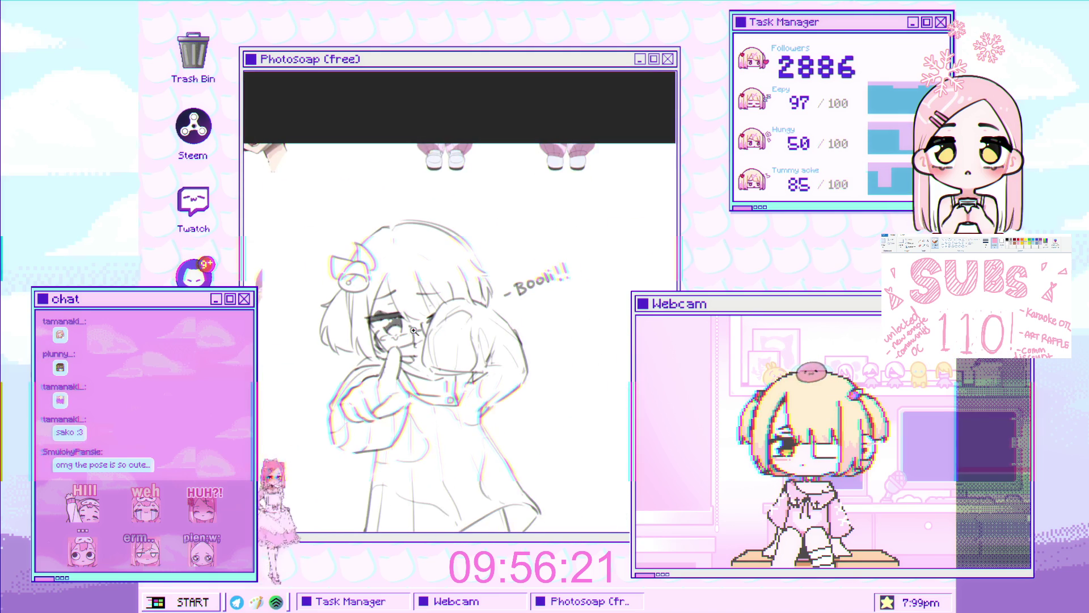
scroll(406, 339, up, 3)
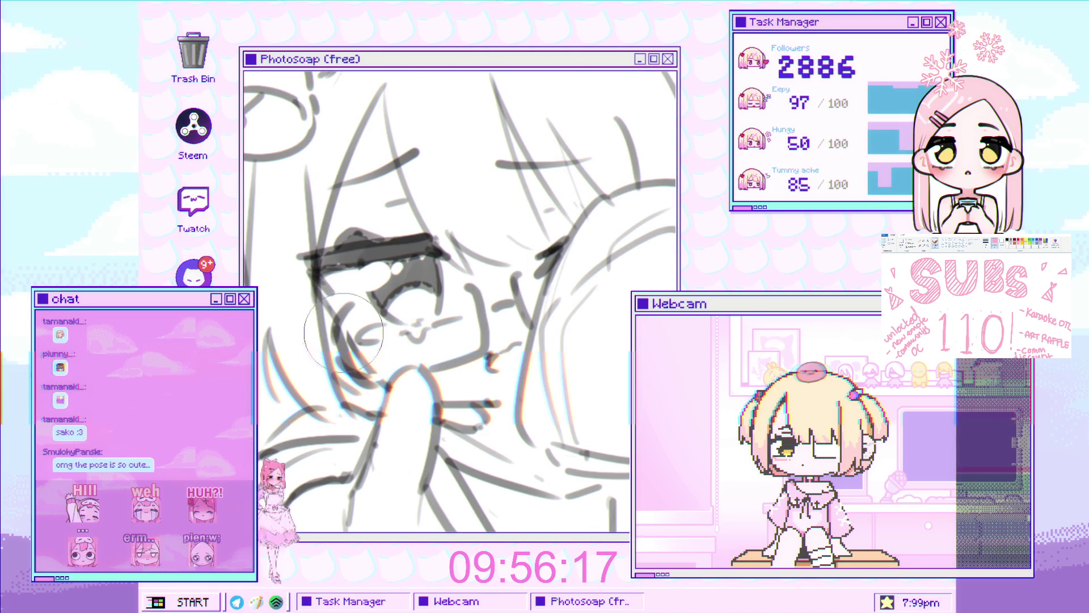
scroll(375, 358, down, 3)
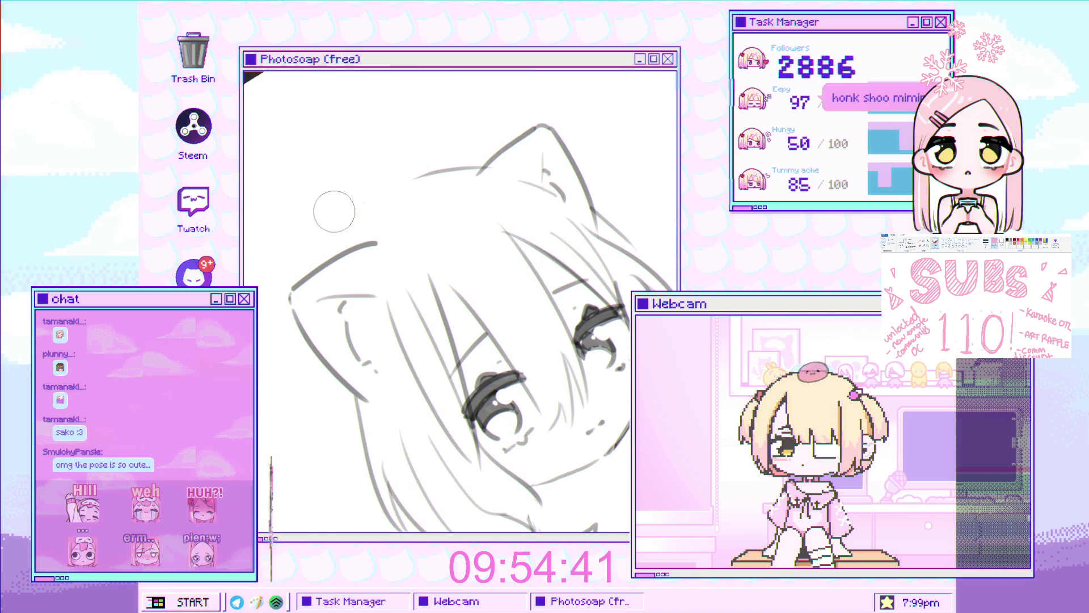
Sketch two long strokes down the left head outline and rotate the canvas upright
drag(464, 167, 293, 374)
drag(407, 186, 290, 387)
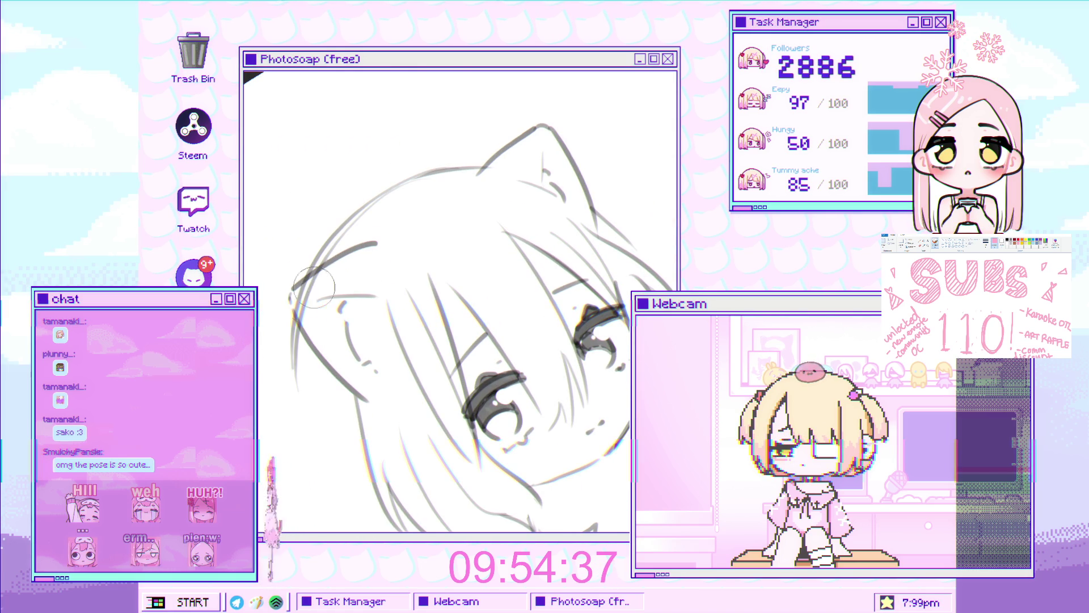
mouse_move(320, 277)
mouse_down()
mouse_move(531, 306)
mouse_move(292, 227)
mouse_move(294, 275)
mouse_up()
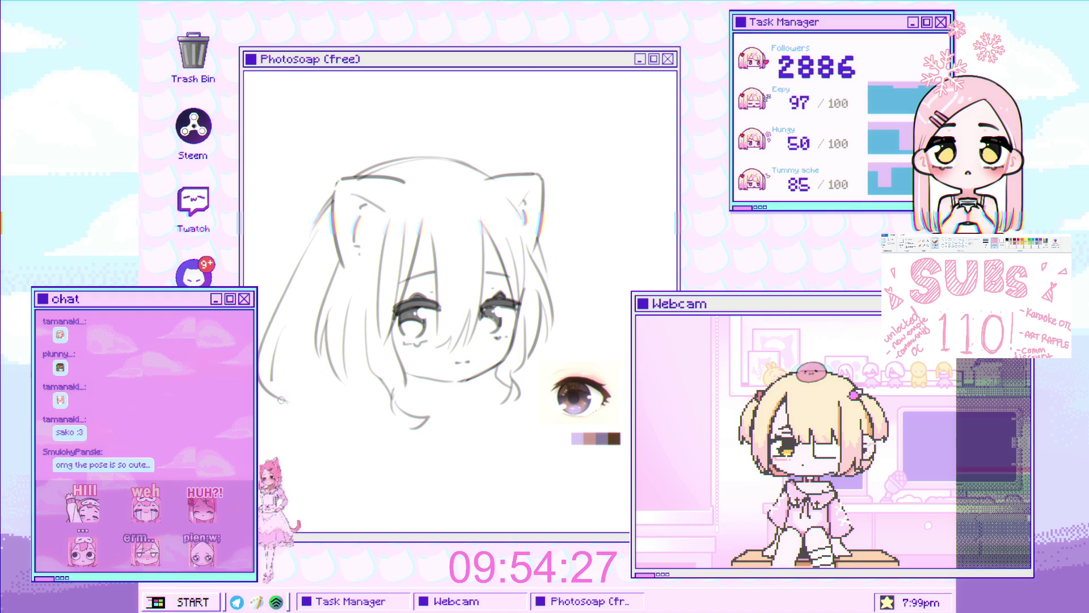
Add a faint lower-left hair stroke and look over the red-haired reference images
drag(293, 328, 302, 407)
scroll(355, 316, down, 3)
scroll(320, 267, up, 3)
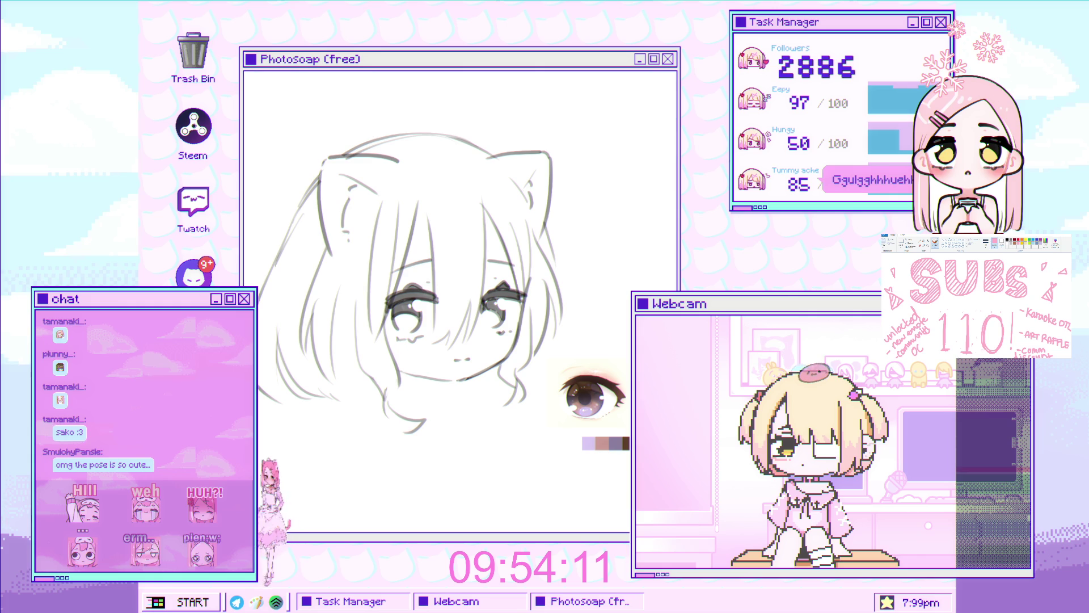
drag(325, 418, 292, 399)
mouse_move(326, 360)
mouse_down()
mouse_move(288, 379)
mouse_move(325, 358)
mouse_up()
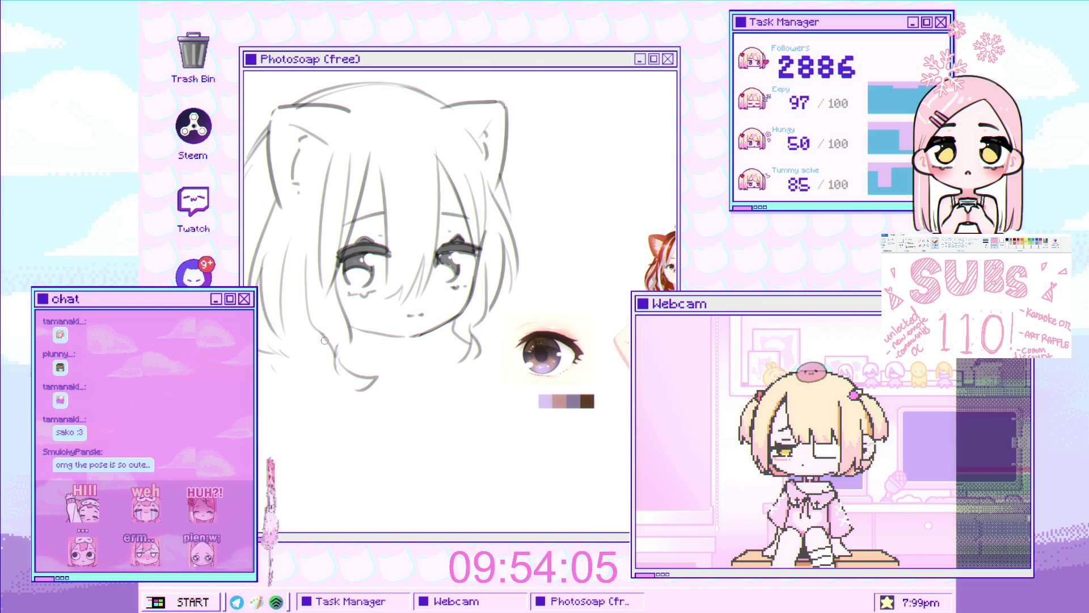
drag(237, 197, 246, 263)
drag(545, 255, 281, 234)
click(454, 304)
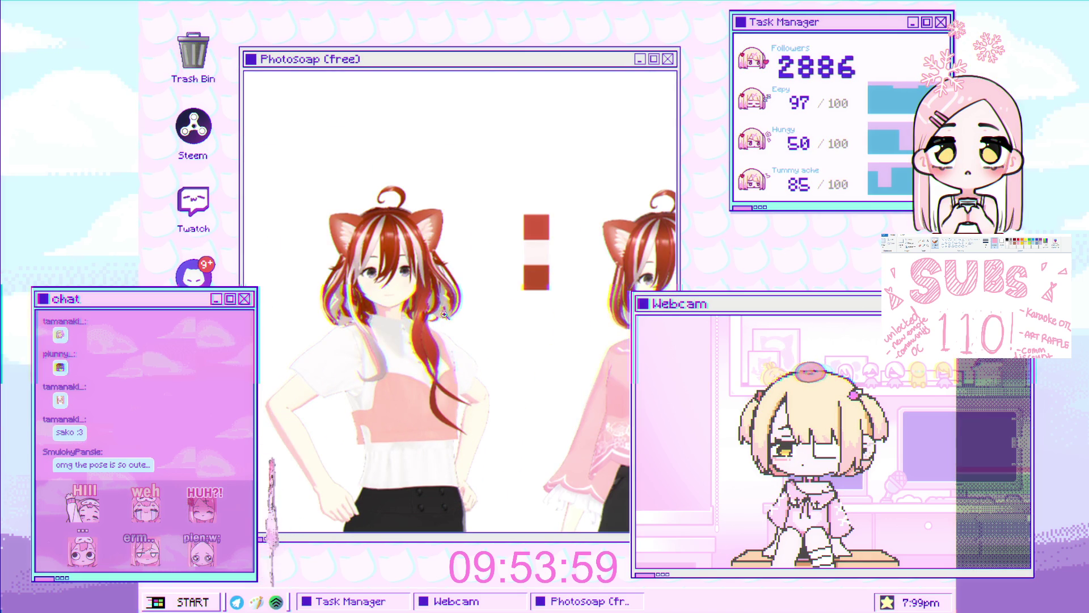
alt+click(454, 305)
Mirror the canvas horizontally with H and zoom in close on the sketch face
drag(342, 324, 471, 325)
drag(386, 287, 409, 289)
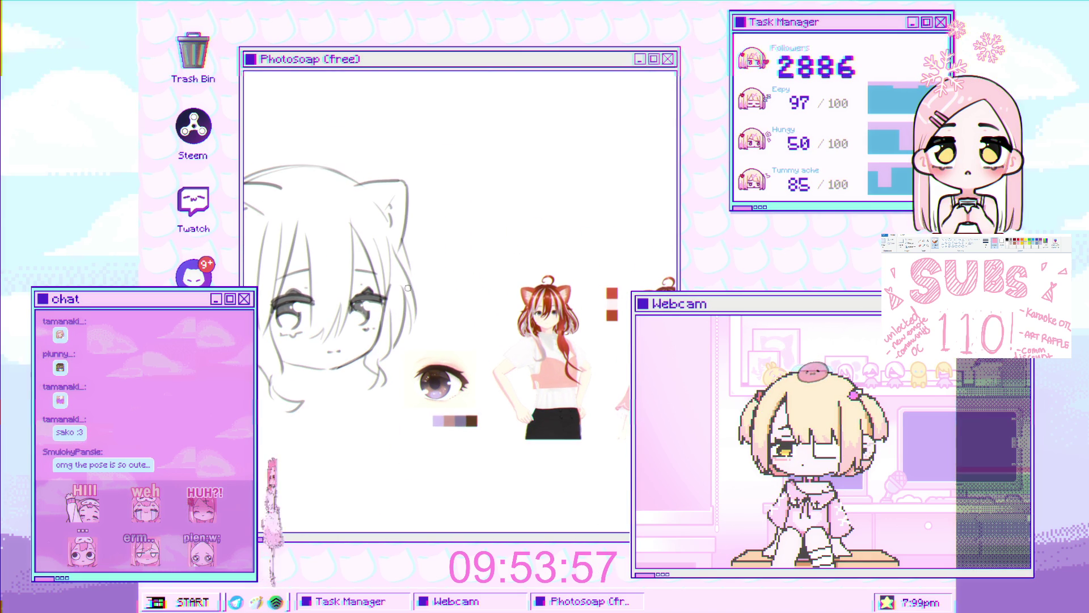
key(h)
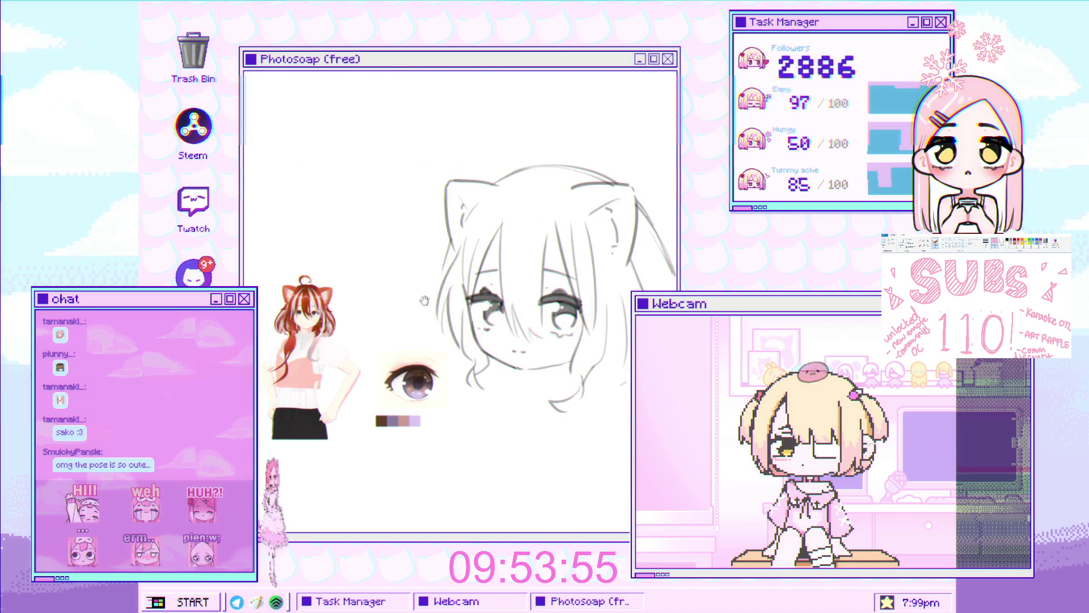
click(474, 305)
click(380, 262)
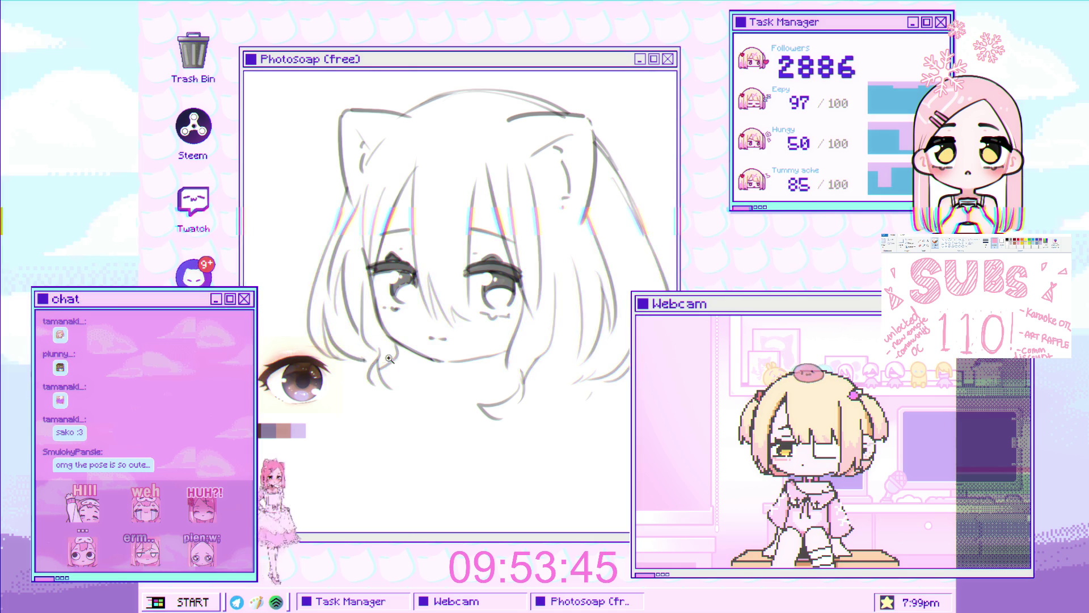
scroll(383, 349, down, 3)
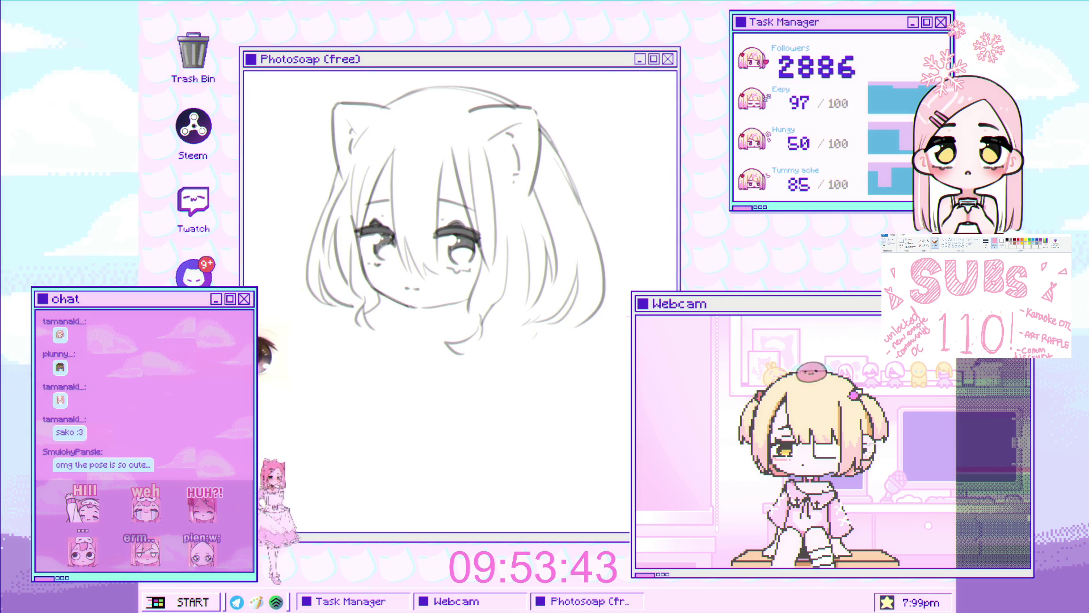
scroll(404, 324, down, 2)
scroll(448, 280, up, 4)
Draw a looping ahoge curl above the hairline, extending down to the top of the head
drag(451, 280, 468, 308)
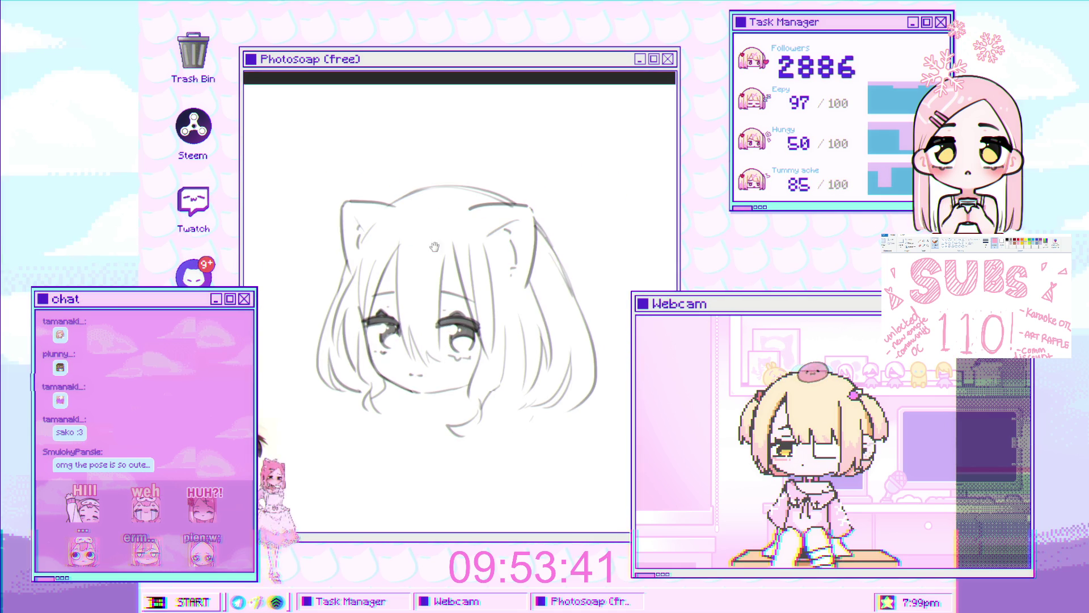
scroll(397, 243, down, 1)
scroll(486, 237, up, 2)
drag(455, 242, 500, 203)
drag(452, 228, 490, 209)
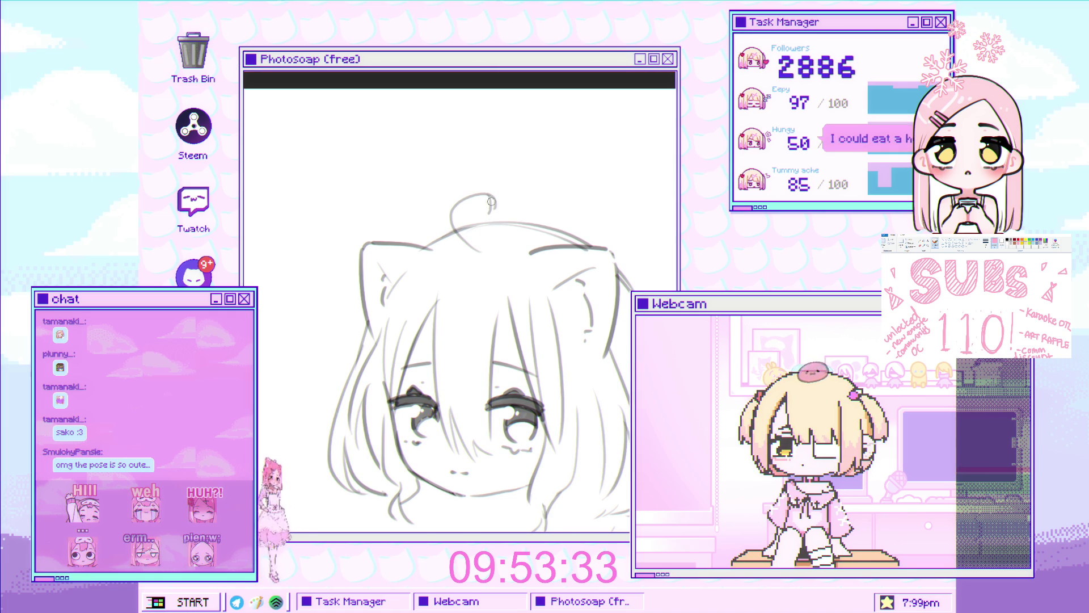
drag(494, 206, 464, 241)
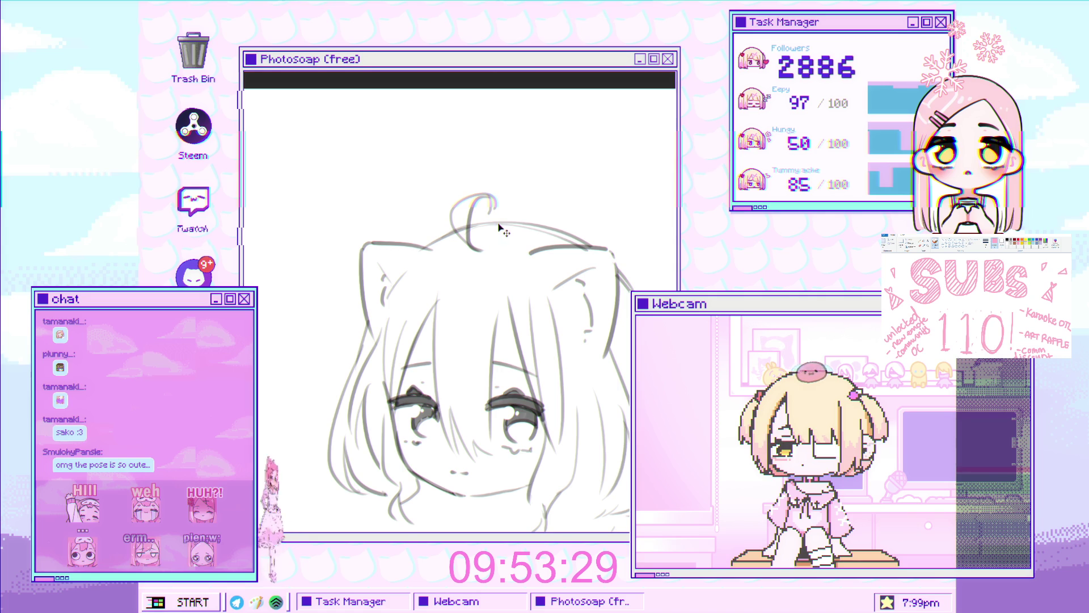
scroll(476, 252, down, 2)
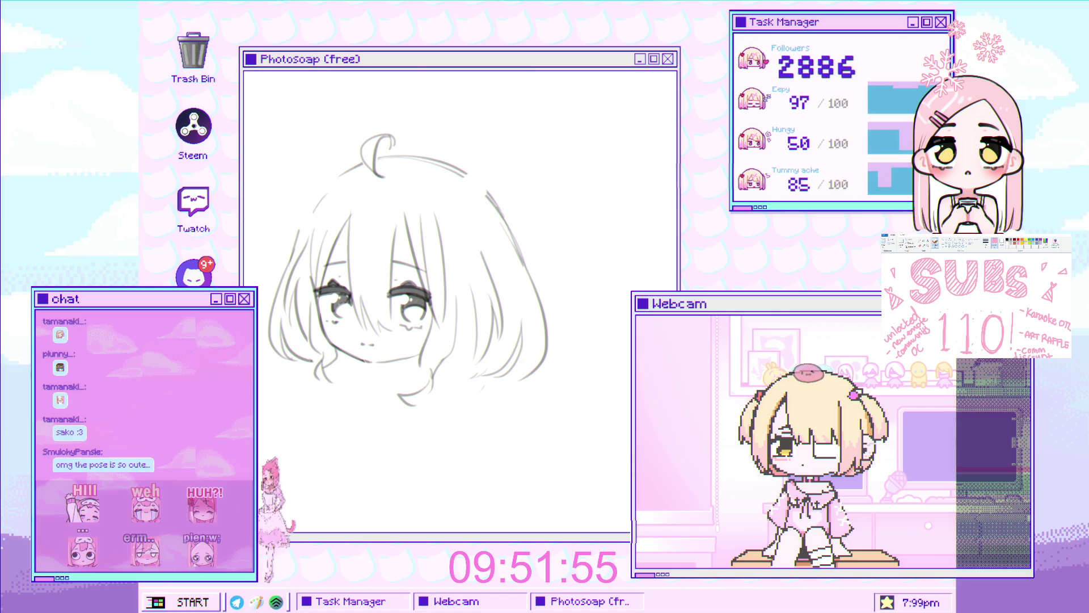
Restore the cat-ear and outer hair lines, then draw the left cheek and jaw line
key(ctrl+y)
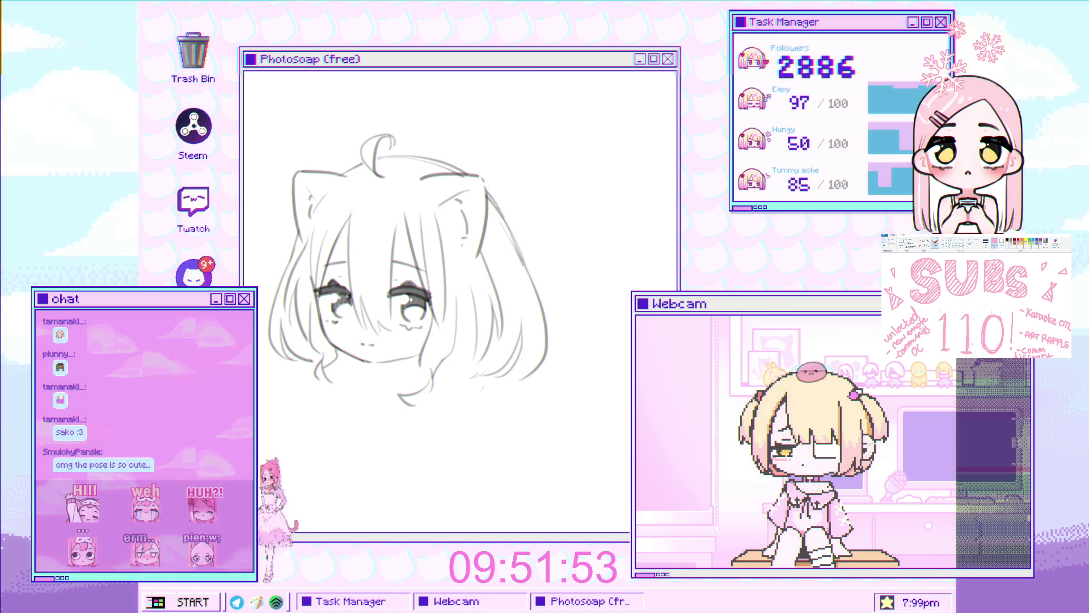
key(ctrl+z)
key(ctrl+y)
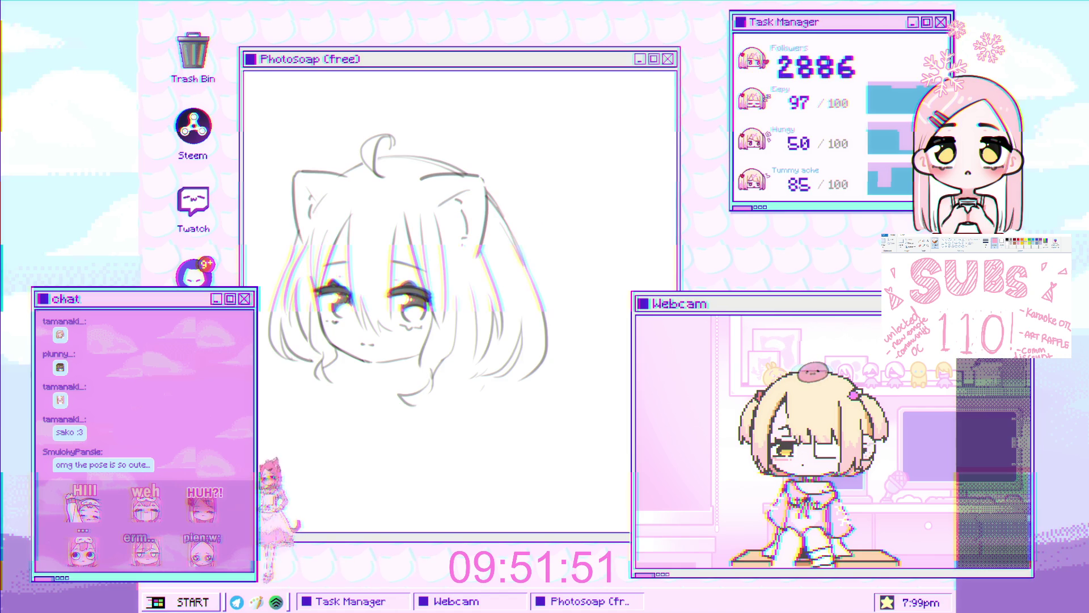
drag(311, 276, 370, 362)
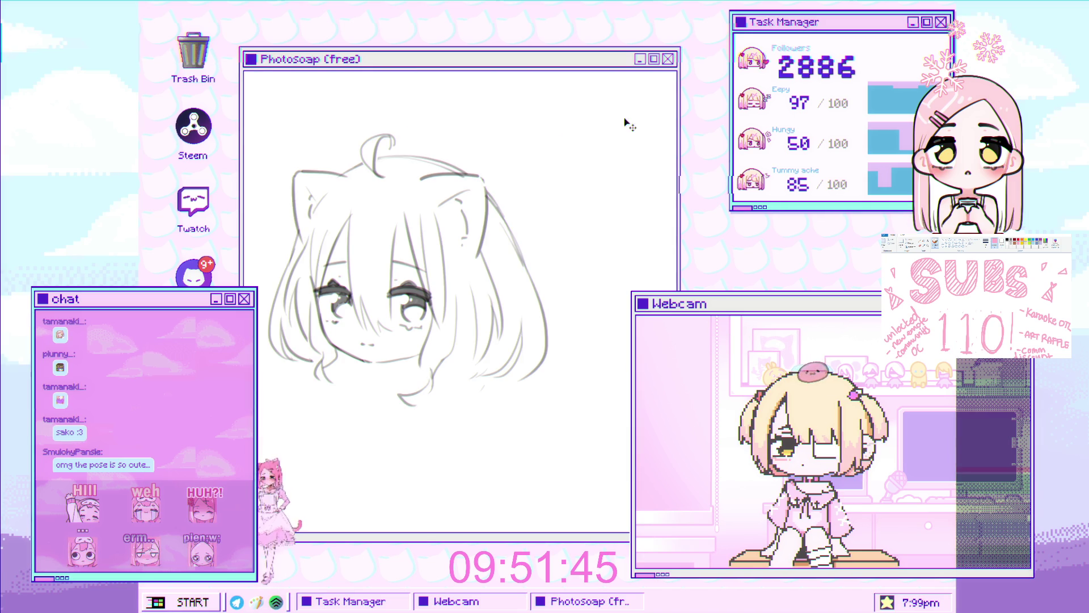
Transform the whole head sketch with a leftward skew and wider perspective top, and commit it
key(ctrl+t)
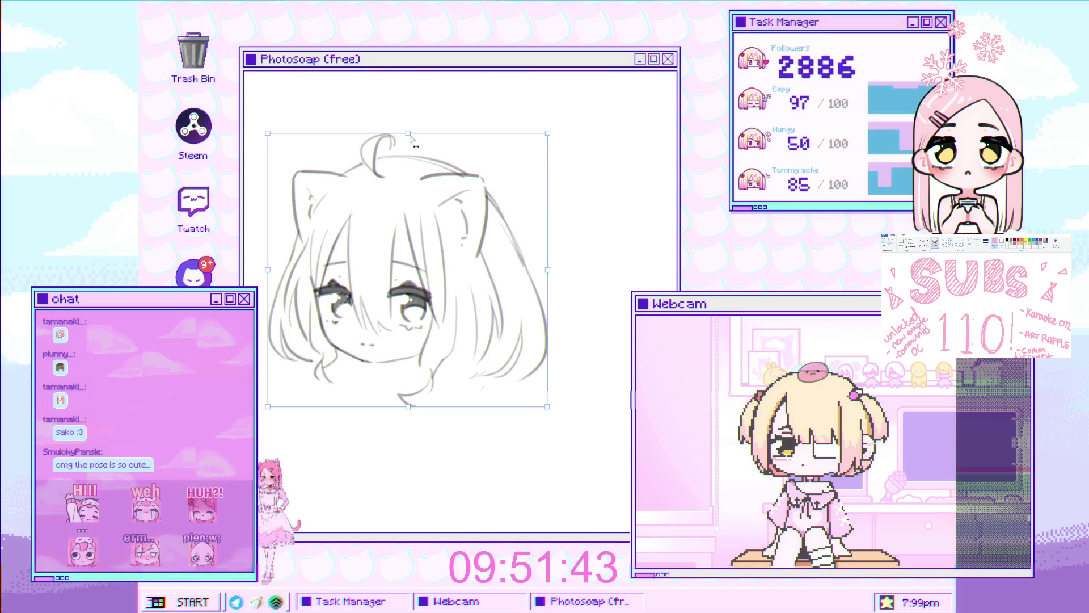
mouse_move(413, 141)
mouse_down()
mouse_move(396, 143)
mouse_move(409, 134)
mouse_up()
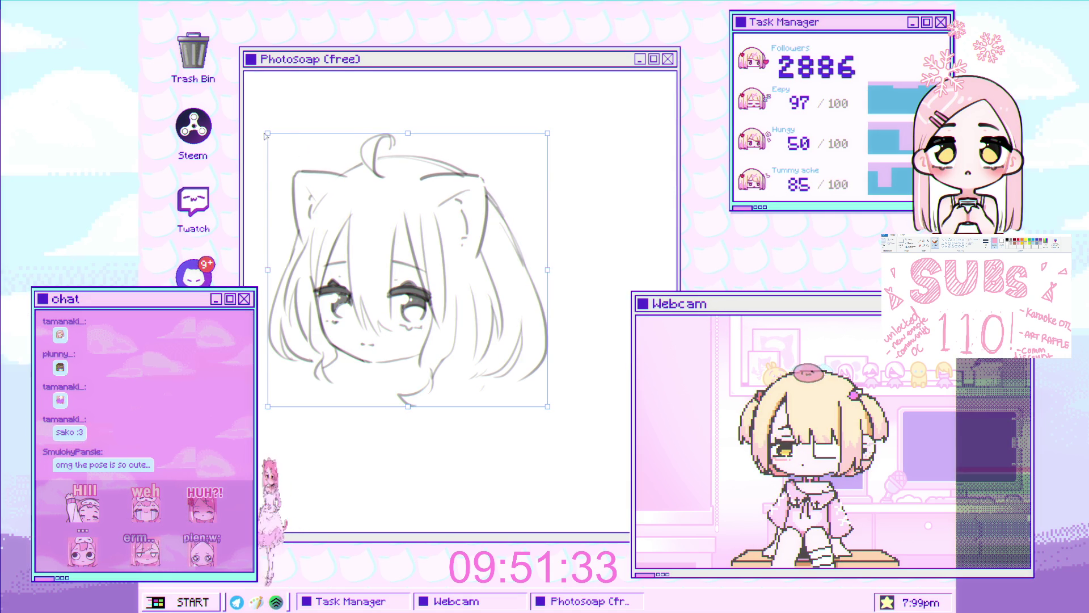
drag(267, 136, 257, 136)
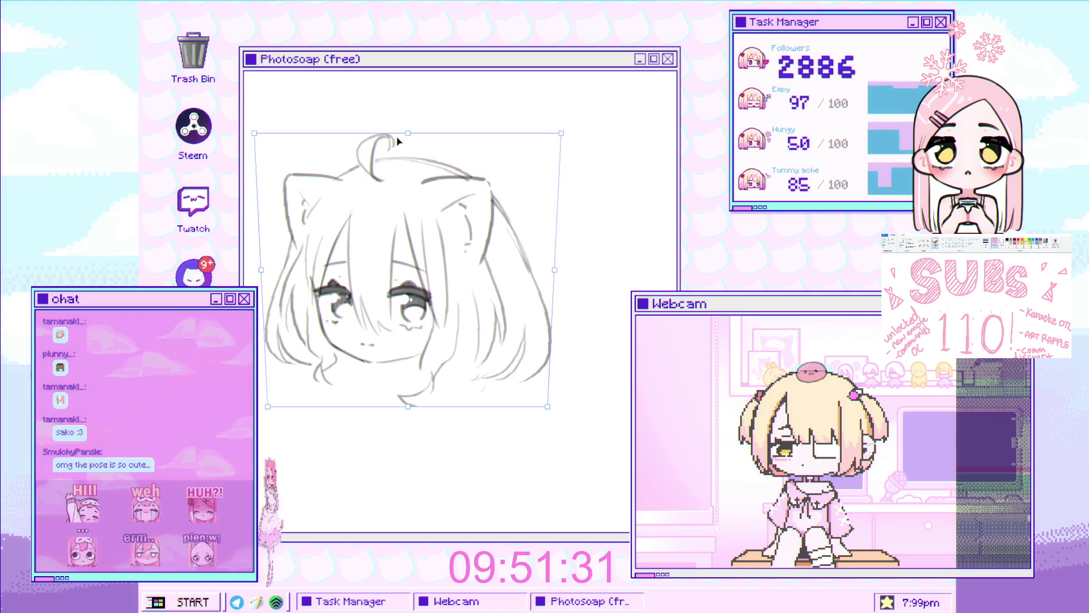
drag(466, 146, 466, 140)
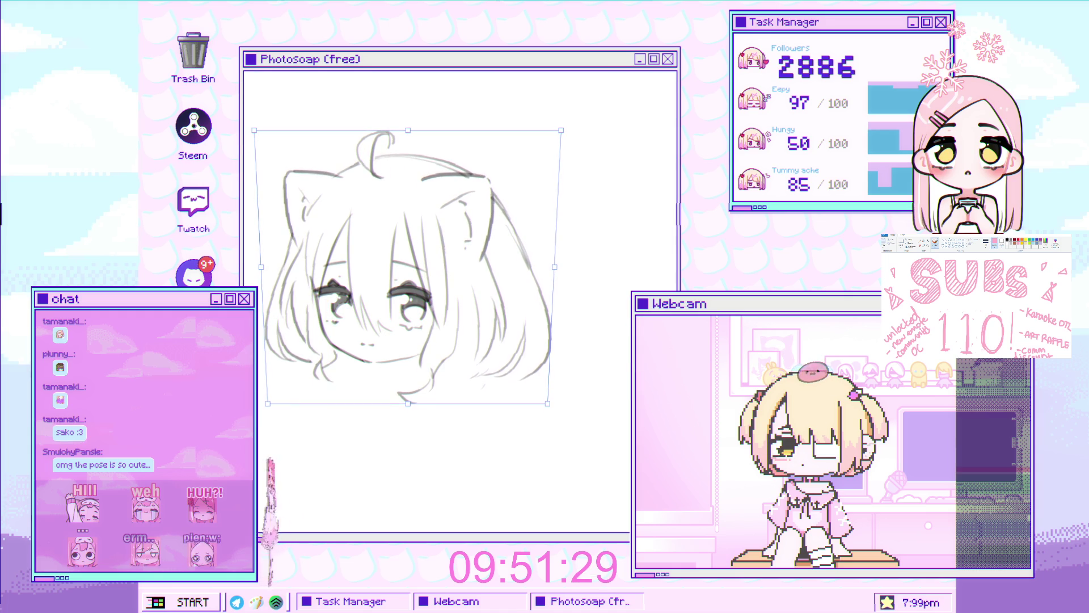
scroll(395, 295, down, 2)
scroll(395, 295, up, 1)
scroll(401, 231, up, 1)
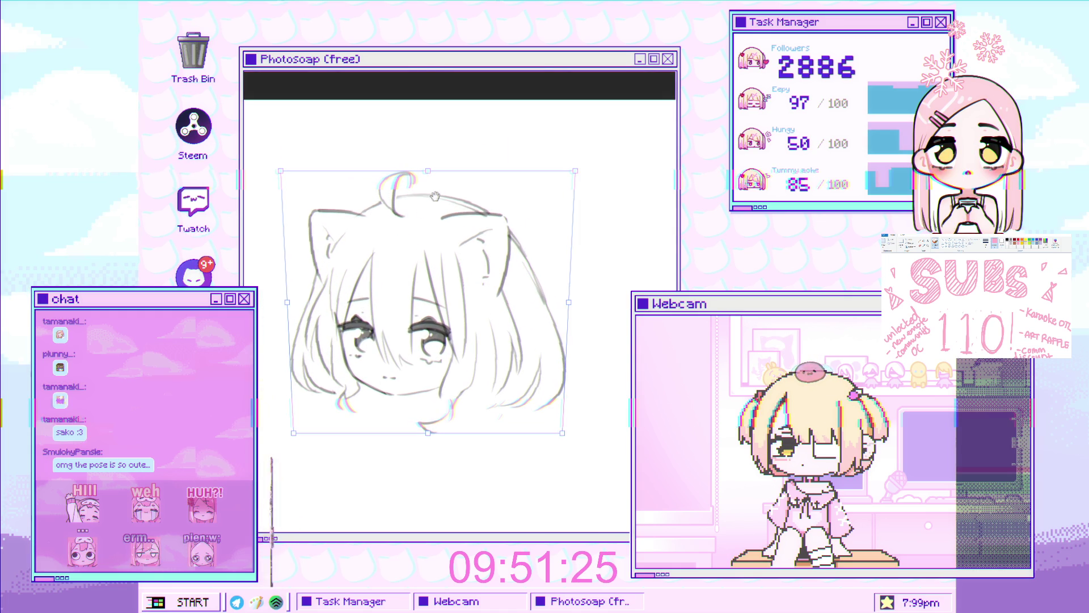
key(Return)
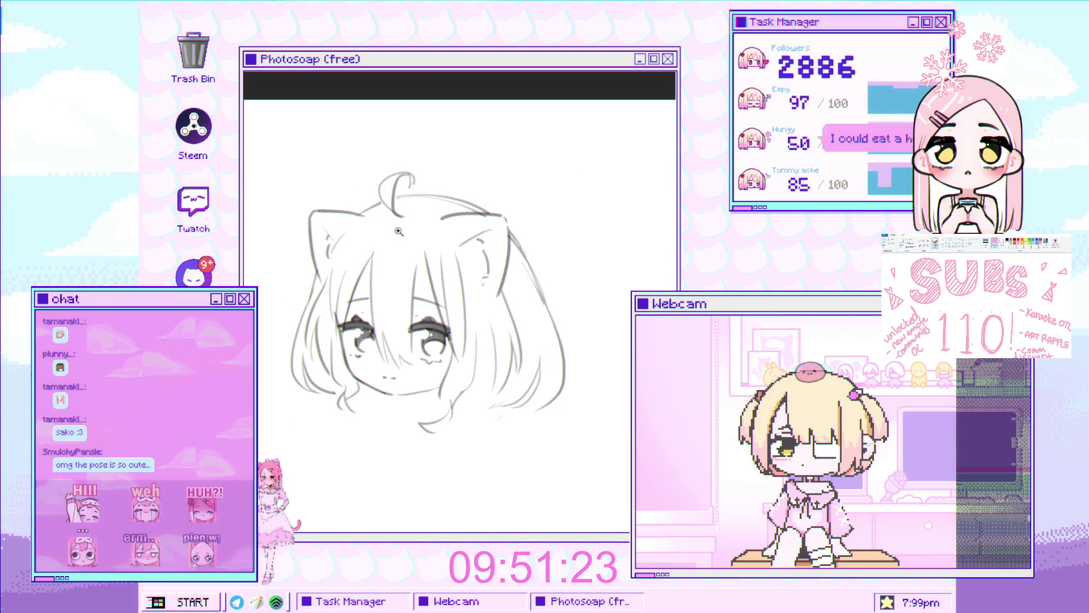
scroll(377, 223, up, 2)
scroll(378, 223, up, 4)
scroll(450, 245, down, 7)
scroll(450, 243, up, 1)
scroll(450, 245, down, 1)
scroll(450, 245, up, 2)
key(ctrl+t)
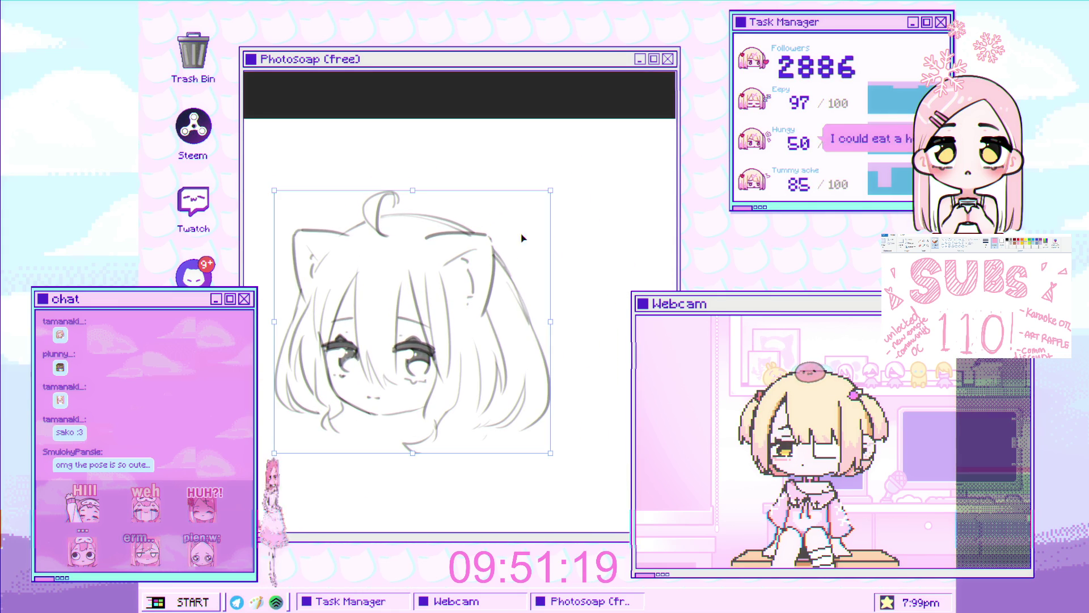
key(Return)
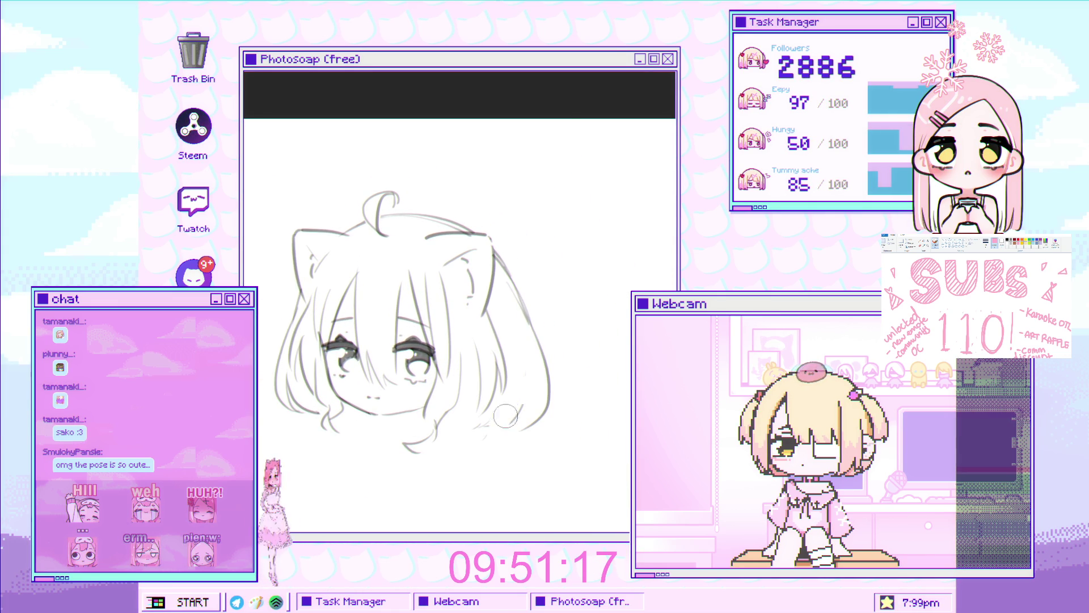
Redraw the right hair strand with a smaller brush and warp it into a slimmer inward curve
key([)
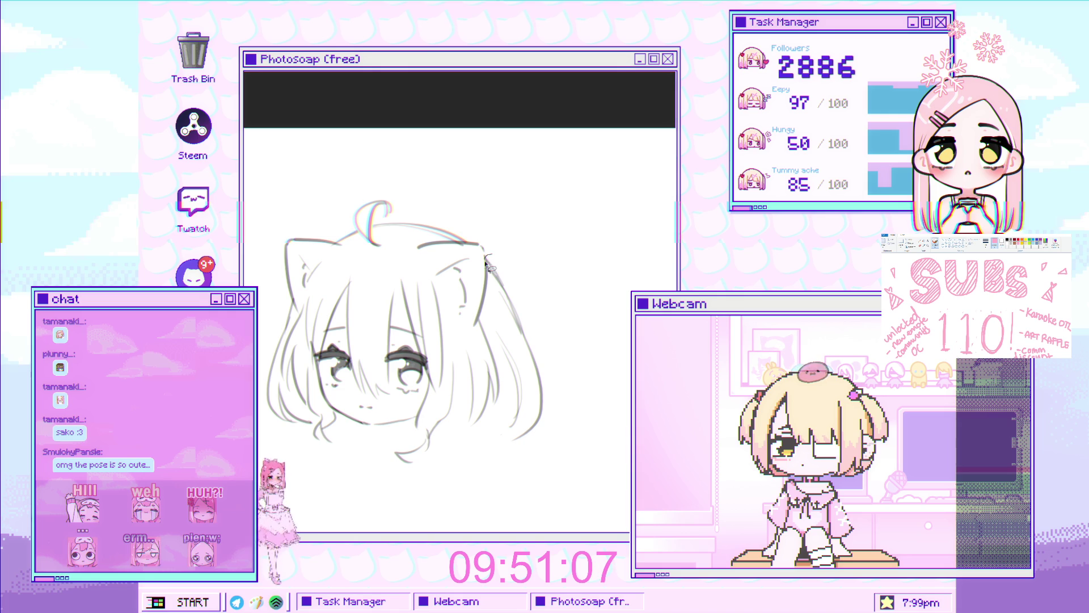
drag(489, 263, 528, 419)
drag(520, 267, 510, 454)
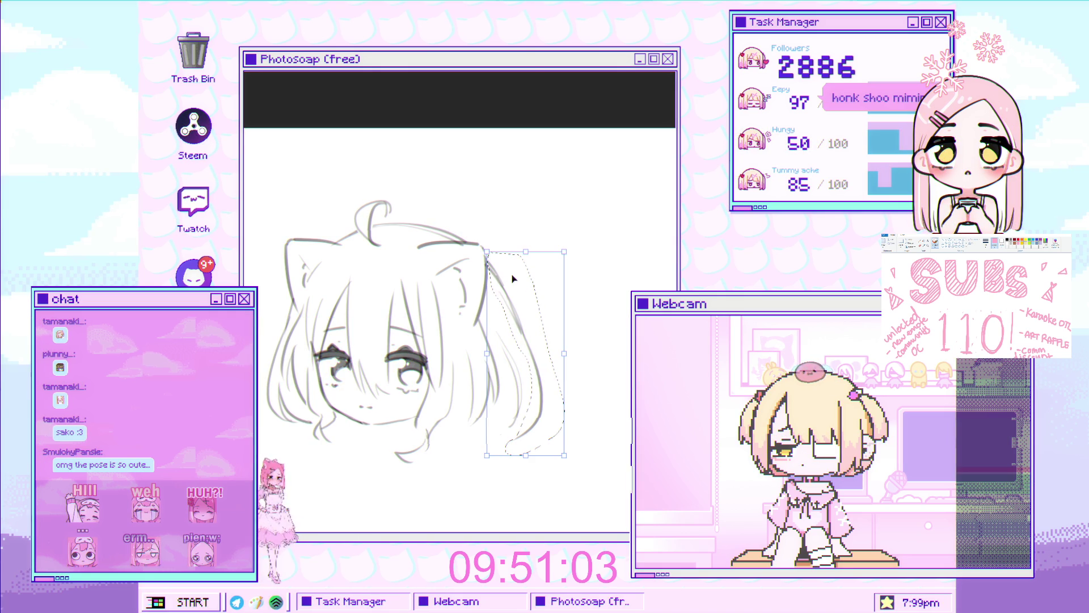
key(ctrl+t)
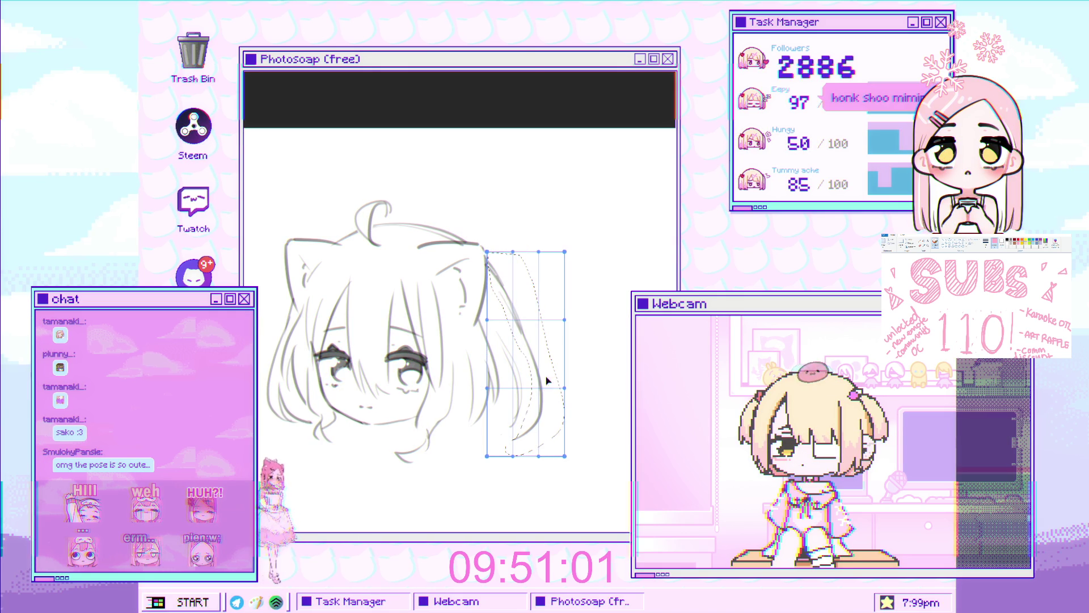
drag(546, 364, 543, 367)
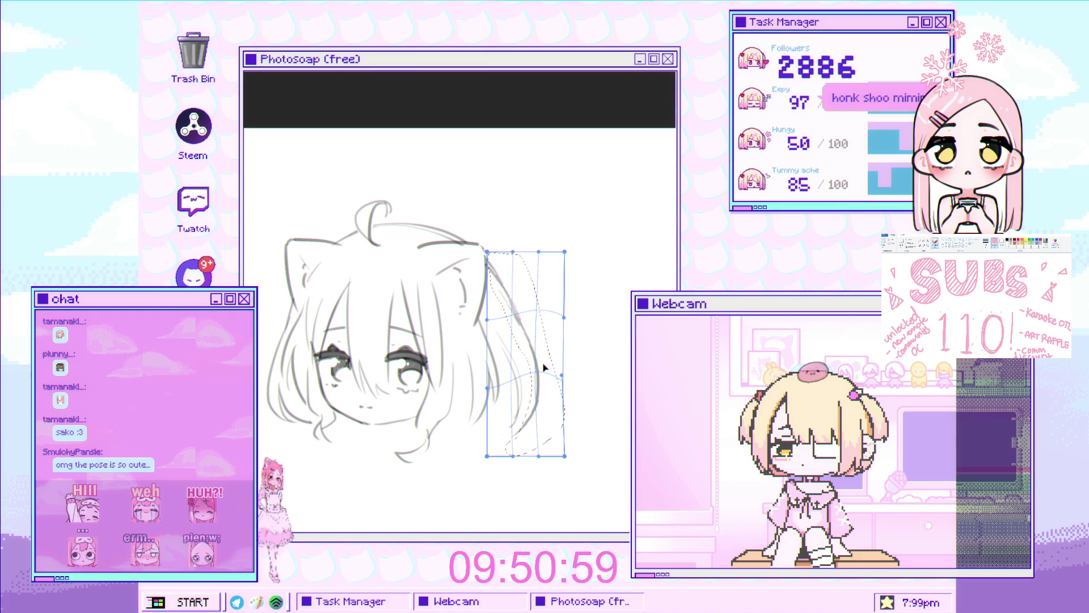
drag(518, 443, 516, 443)
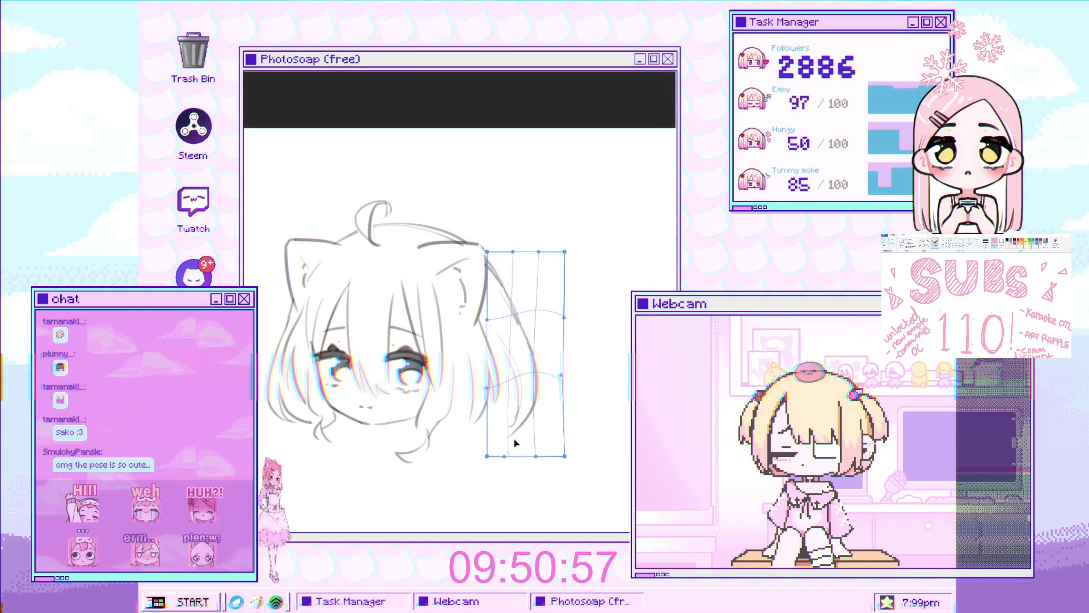
key(Return)
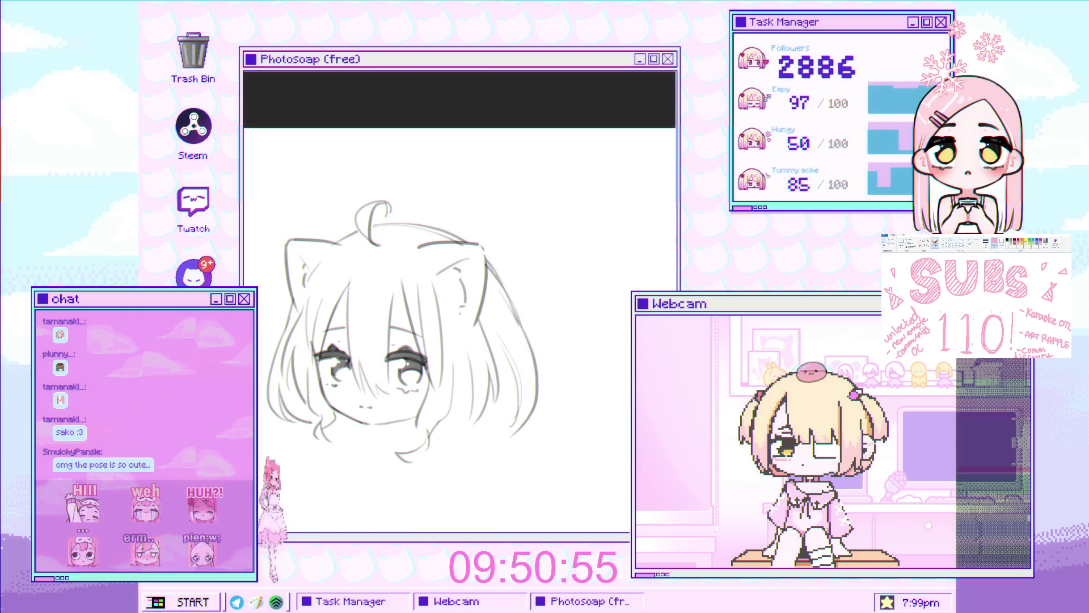
scroll(414, 346, down, 3)
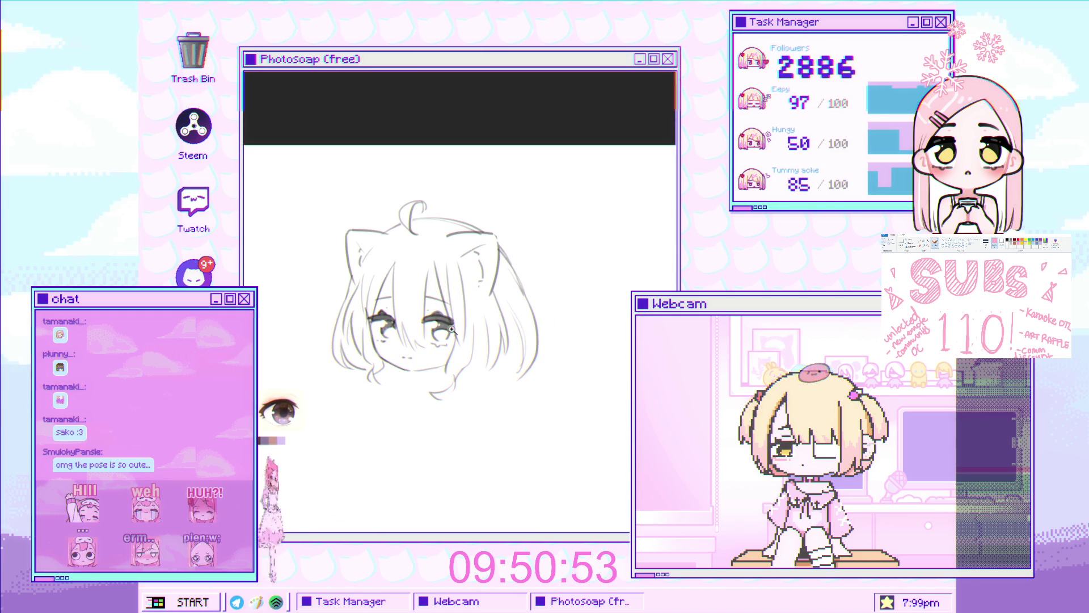
scroll(466, 246, up, 2)
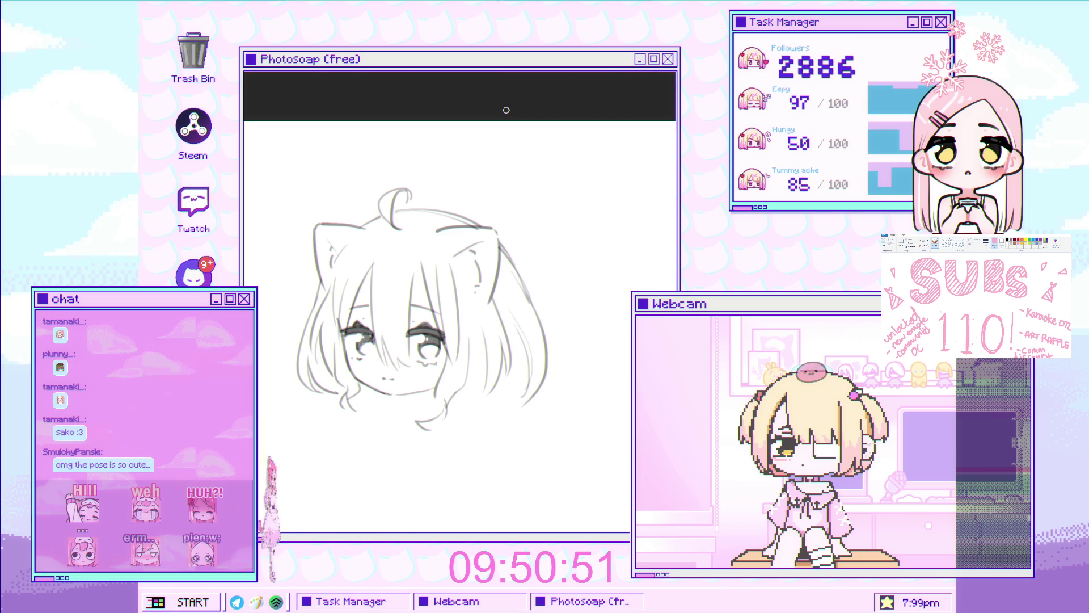
Draw the curved hand and wrist line raised beneath the girl's chin
drag(366, 392, 435, 349)
scroll(436, 350, up, 2)
scroll(439, 348, up, 2)
scroll(444, 343, up, 2)
scroll(452, 341, up, 1)
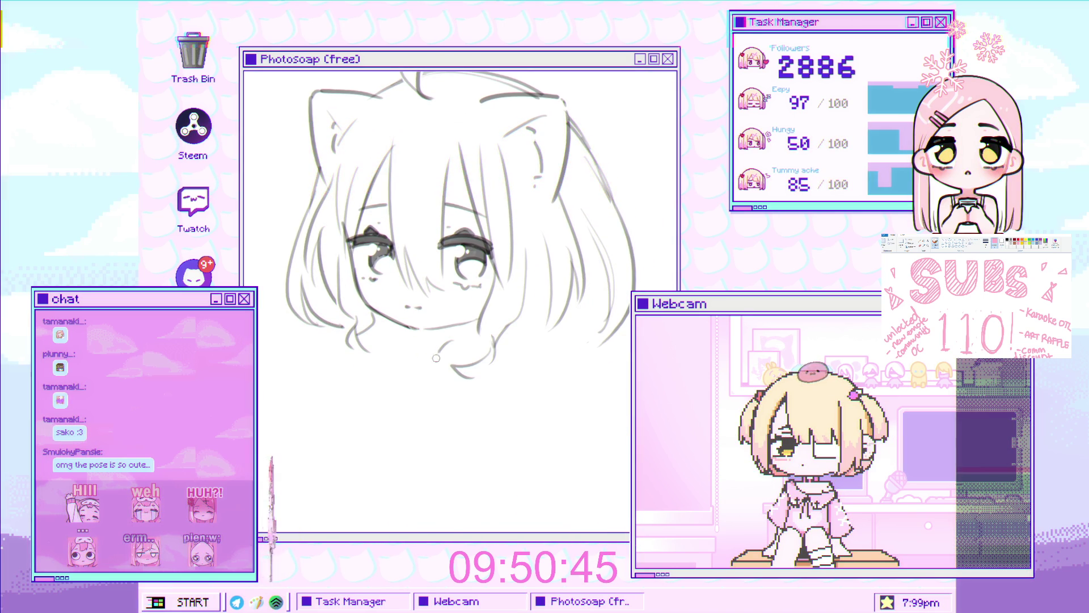
scroll(463, 352, up, 2)
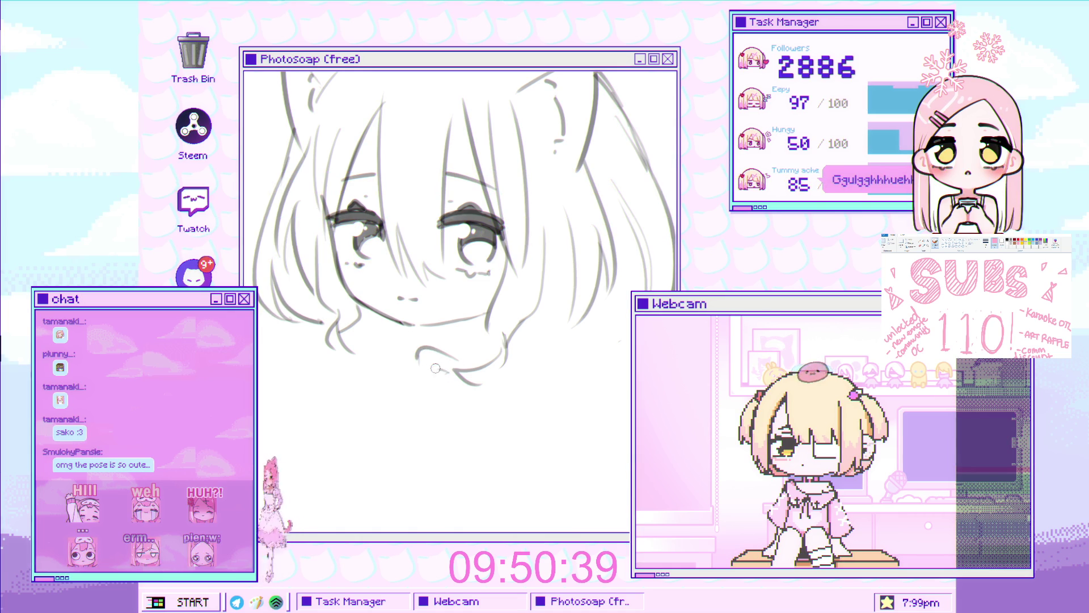
drag(415, 365, 410, 393)
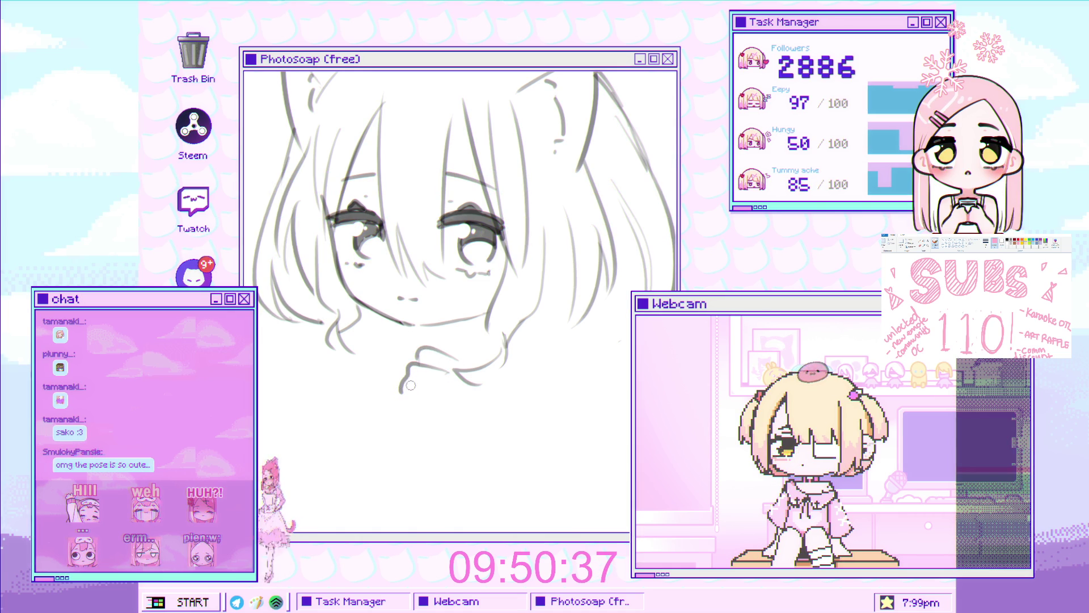
key(ctrl+z)
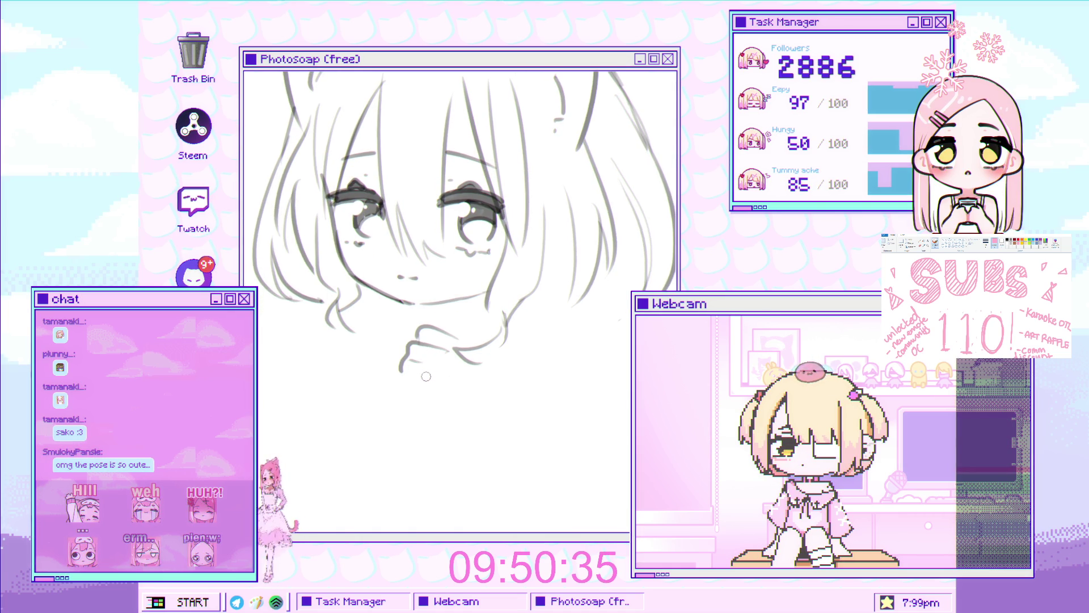
mouse_move(421, 379)
mouse_down()
mouse_move(436, 378)
mouse_move(414, 399)
mouse_up()
drag(460, 360, 463, 398)
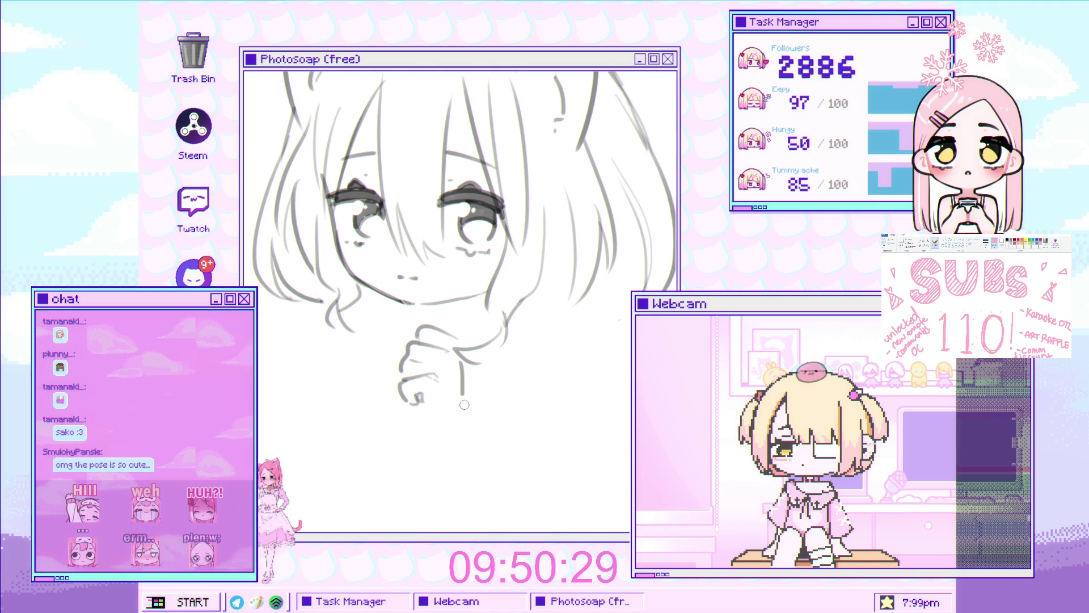
scroll(469, 363, down, 2)
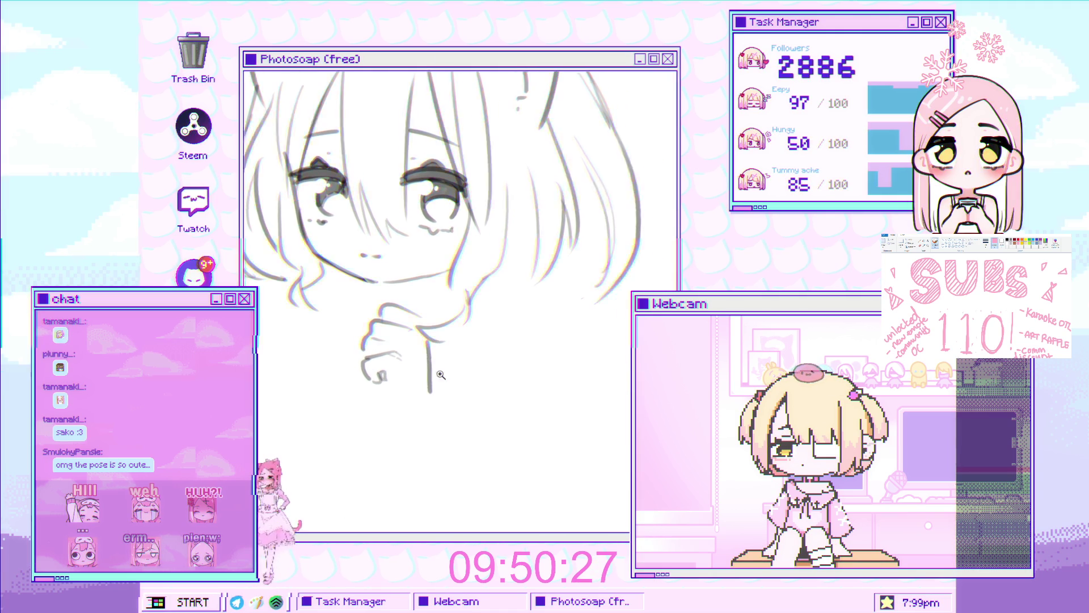
scroll(430, 340, up, 2)
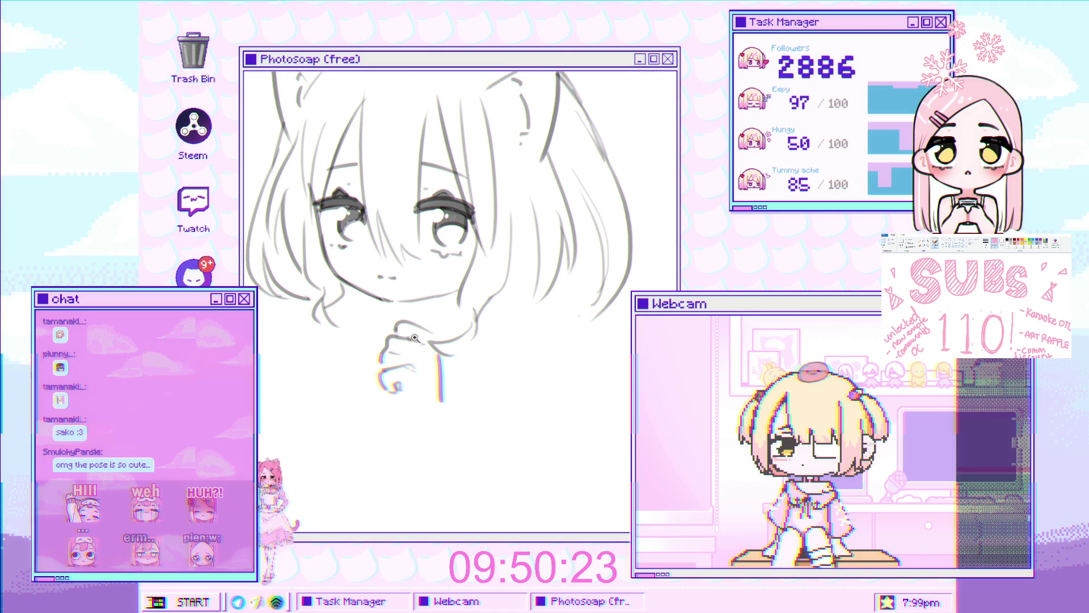
scroll(413, 338, down, 2)
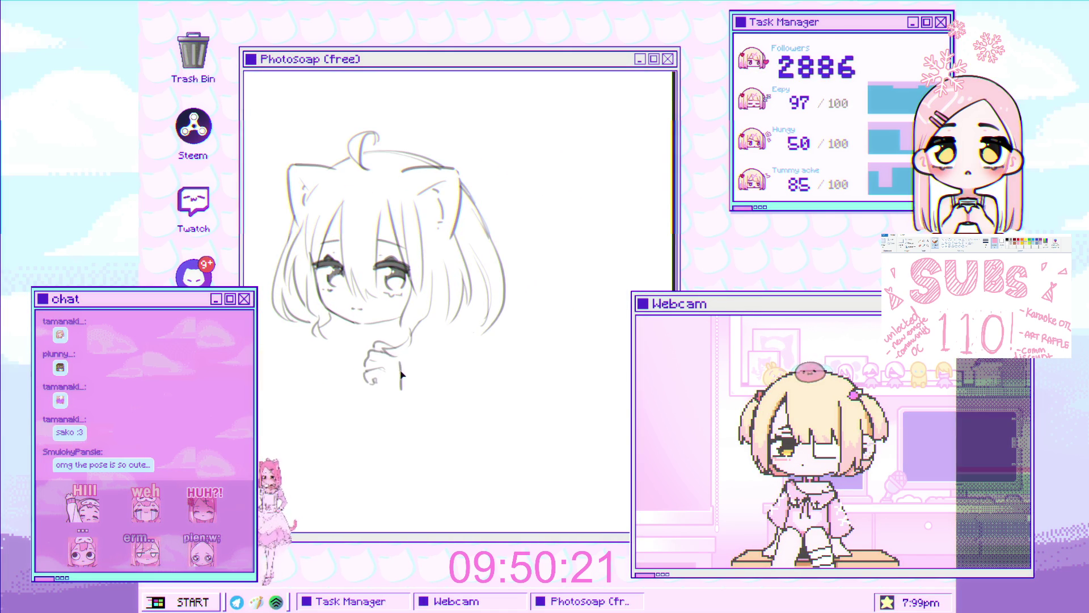
drag(401, 374, 408, 358)
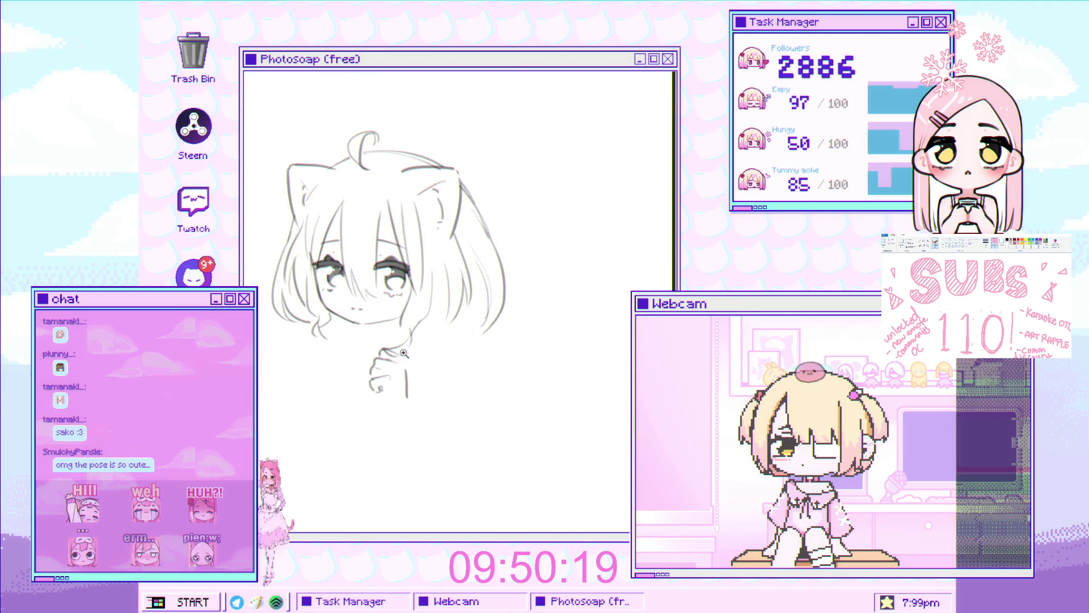
scroll(409, 358, up, 3)
scroll(401, 341, up, 2)
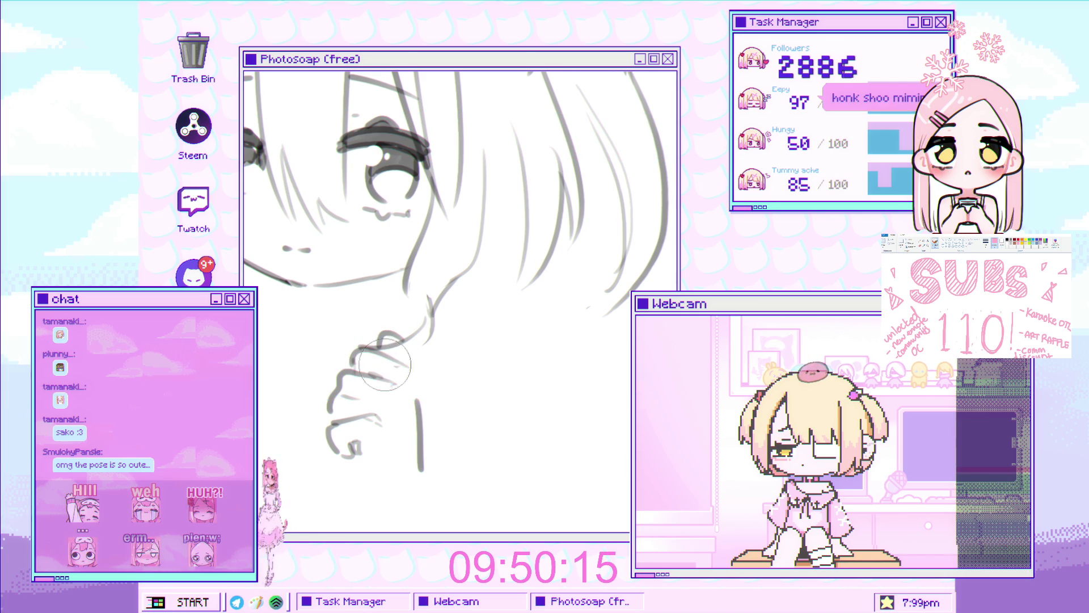
Fit the page in view and shrink the hand sketch vertically with a transform
key(ctrl+0)
scroll(417, 373, up, 3)
scroll(420, 372, up, 1)
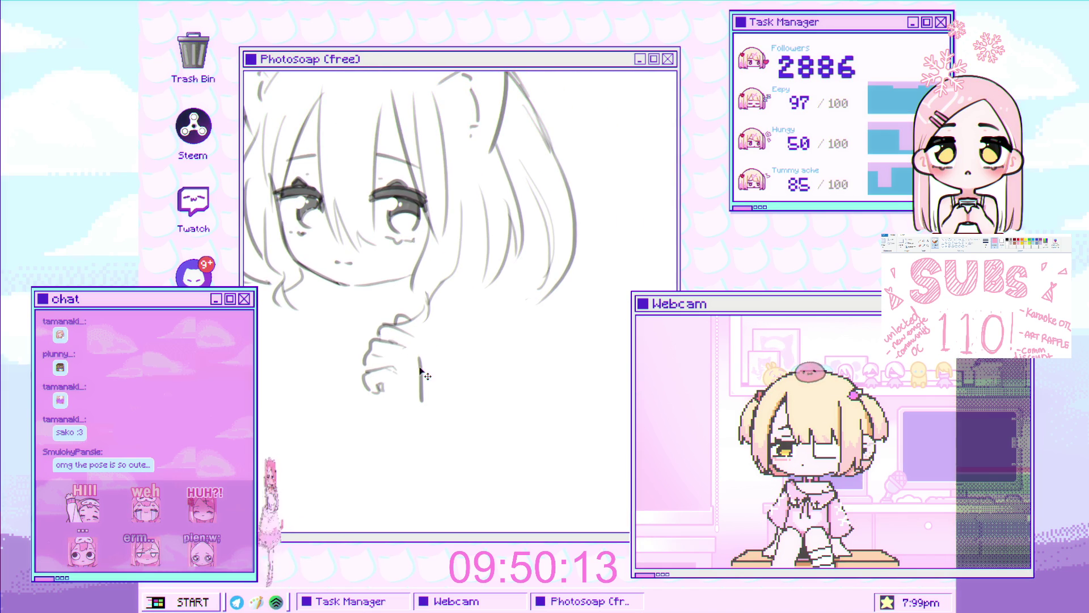
key(ctrl+t)
drag(392, 404, 401, 373)
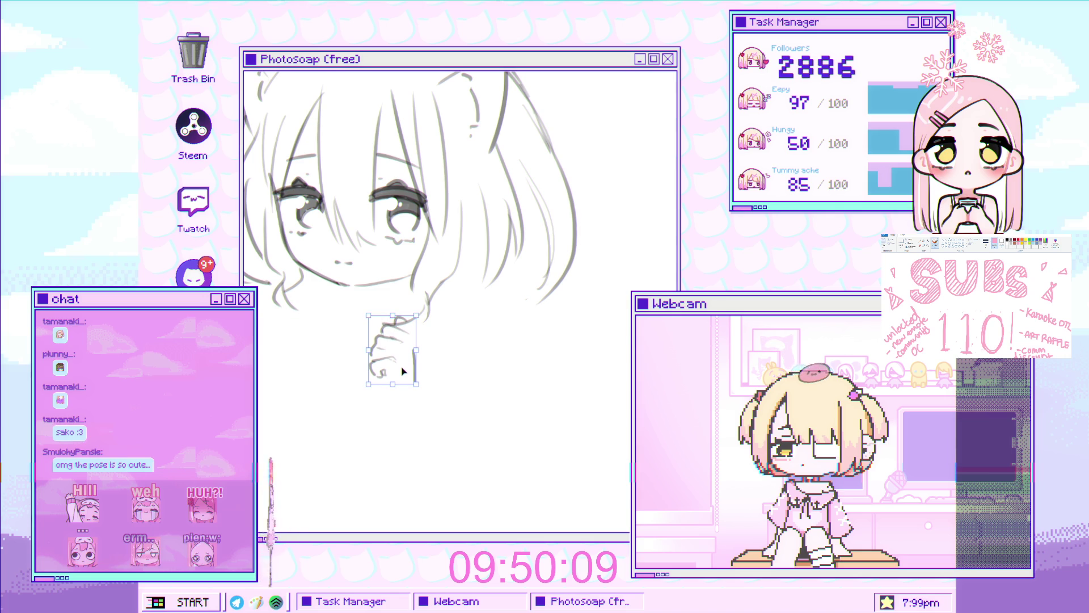
Commit the resized hand so it rests beneath the chin
key(Return)
scroll(400, 370, down, 2)
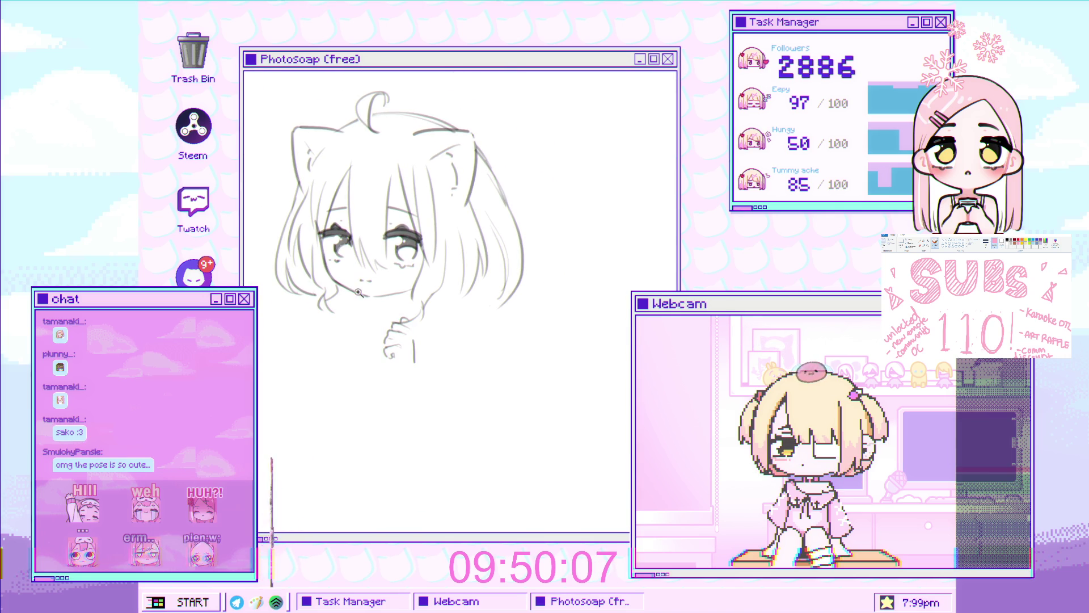
scroll(367, 324, up, 2)
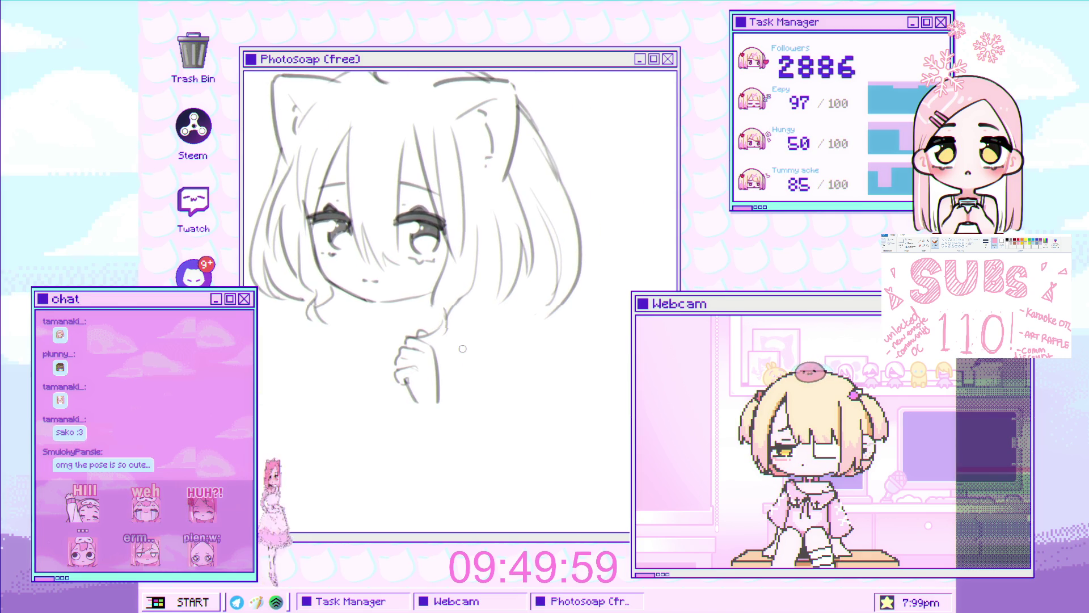
scroll(452, 361, up, 2)
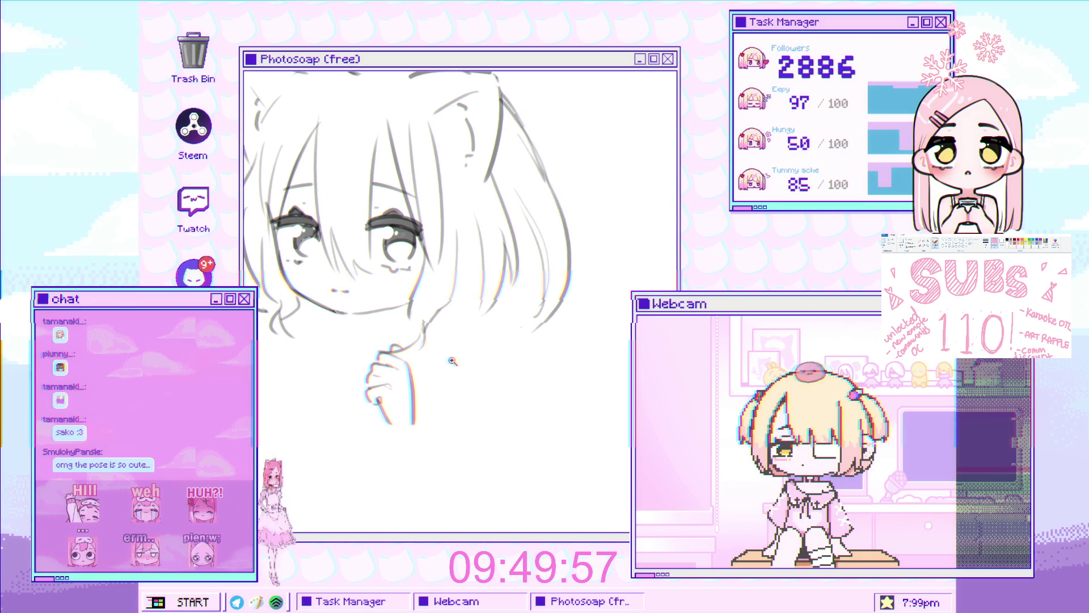
scroll(411, 385, down, 2)
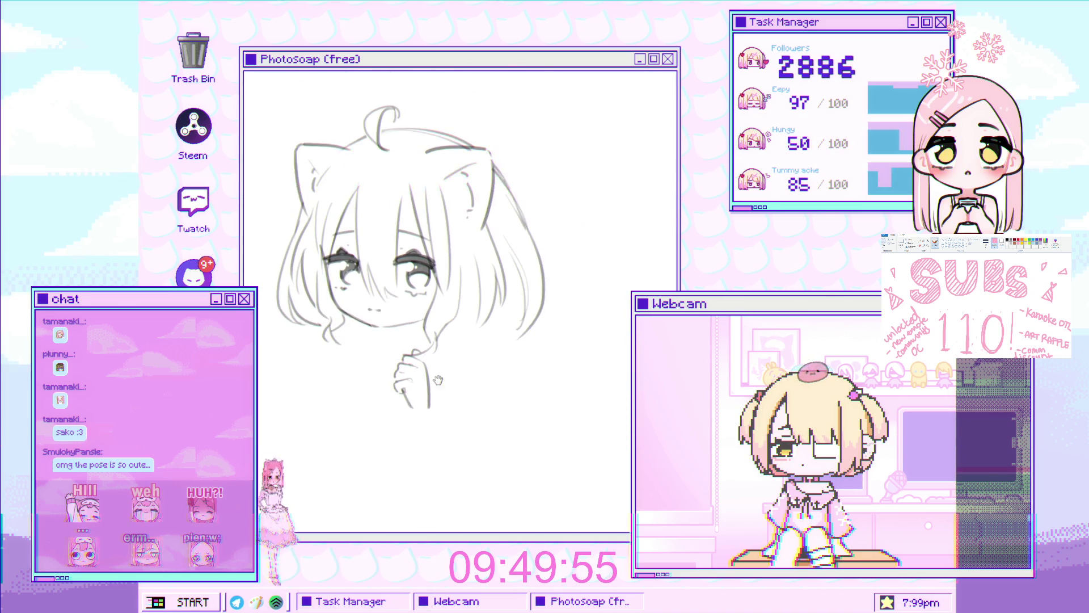
scroll(412, 385, up, 1)
scroll(400, 326, up, 1)
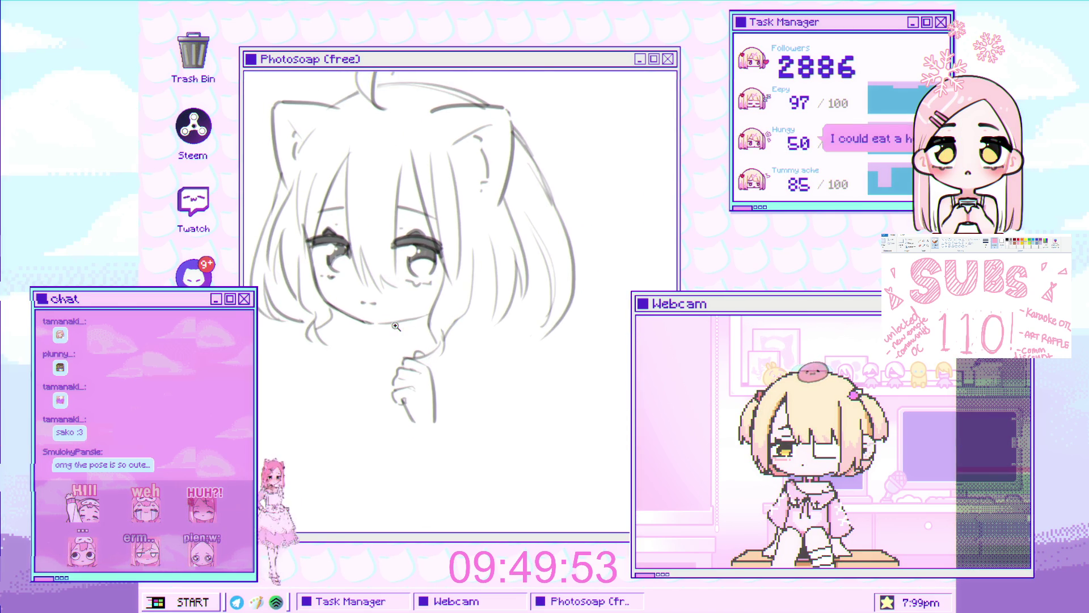
scroll(417, 317, down, 1)
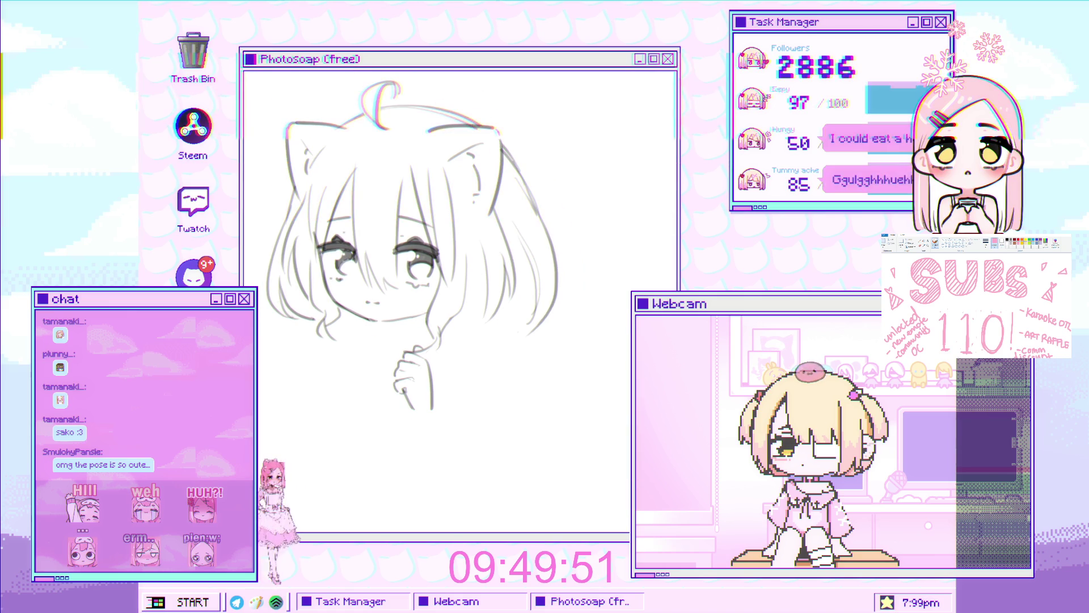
scroll(442, 308, up, 2)
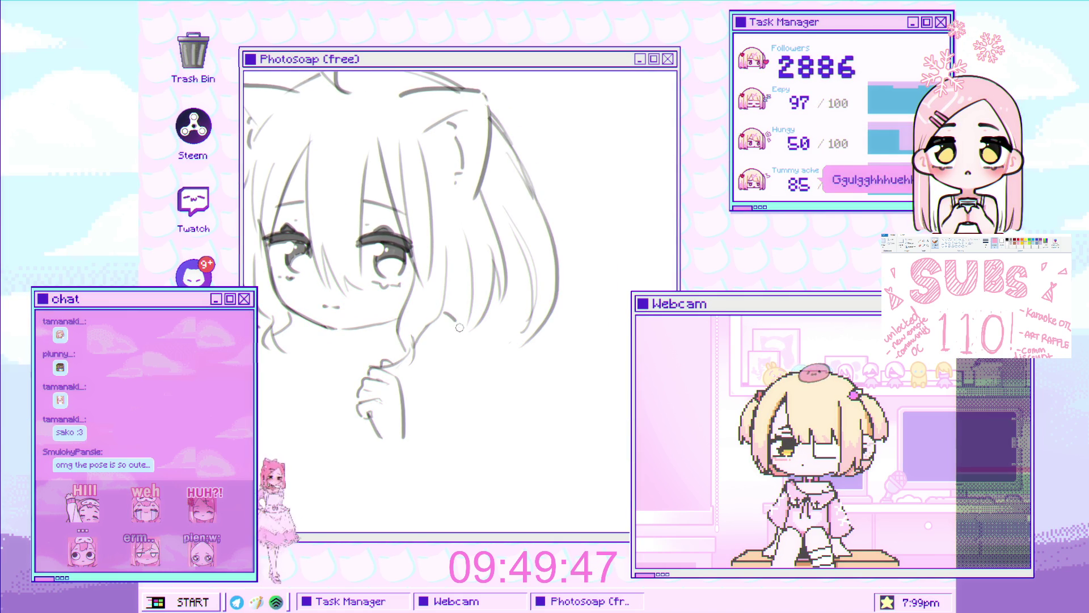
scroll(428, 351, down, 1)
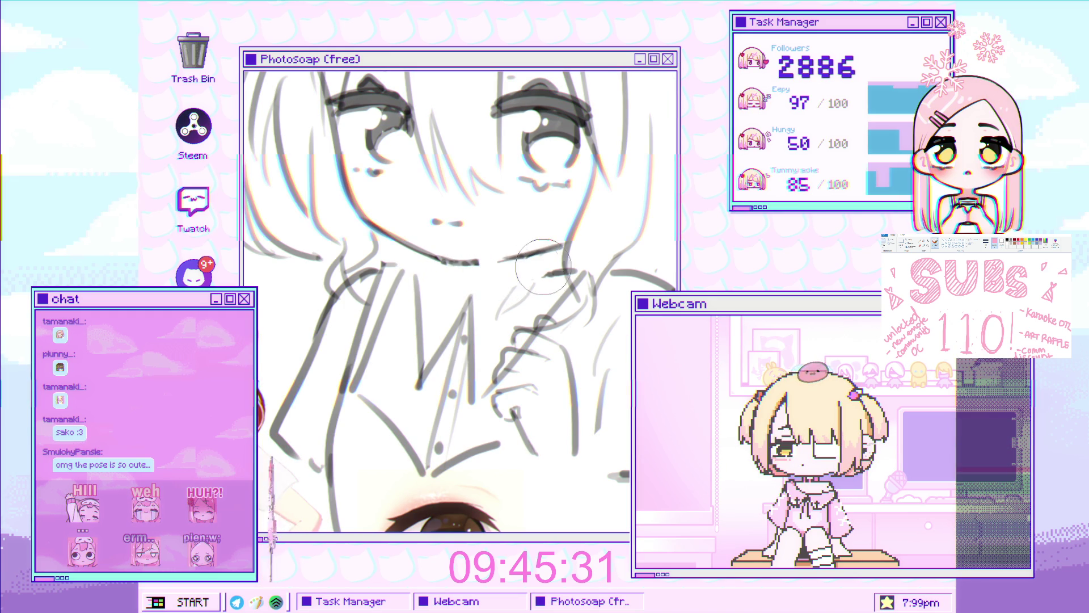
Rotate the shoulders and shirt sketch slightly and shift it right, then commit the transform
mouse_move(538, 266)
mouse_down()
mouse_move(404, 316)
mouse_move(485, 240)
mouse_up()
key(ctrl+z)
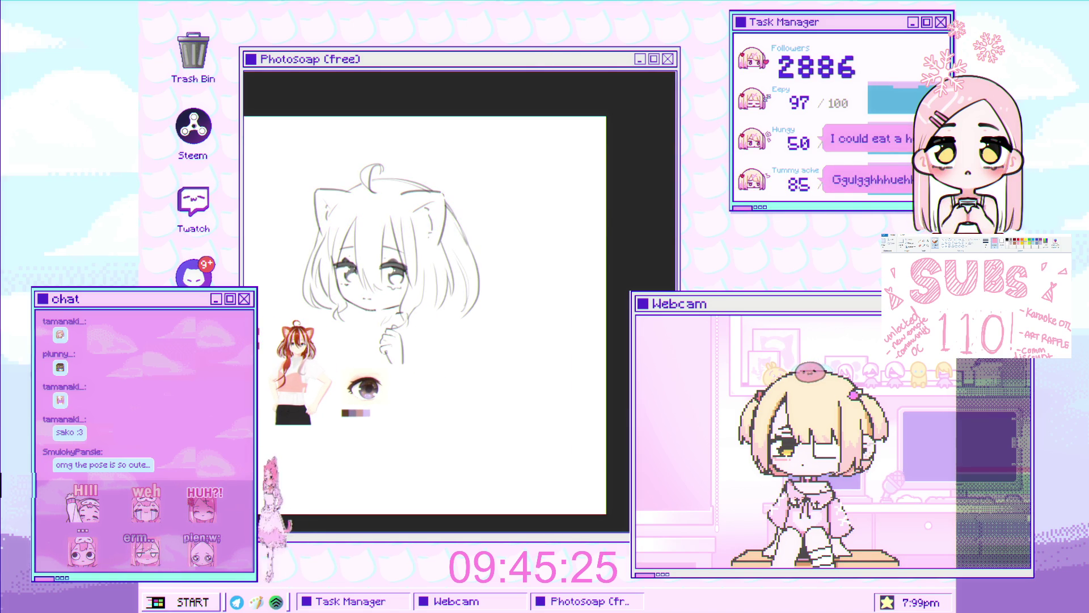
key(ctrl+shift+z)
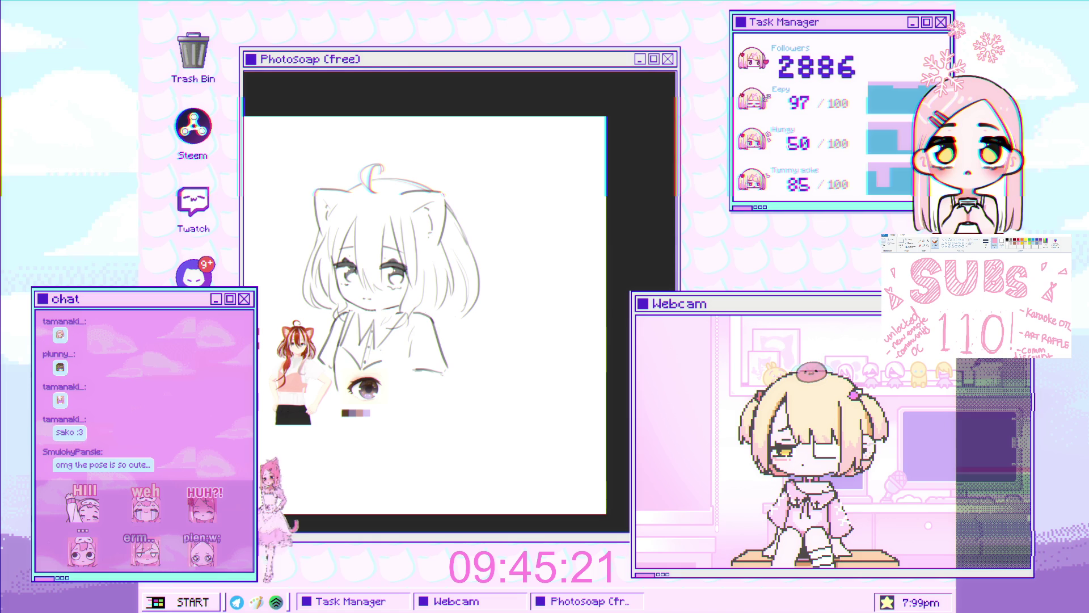
drag(400, 348, 422, 360)
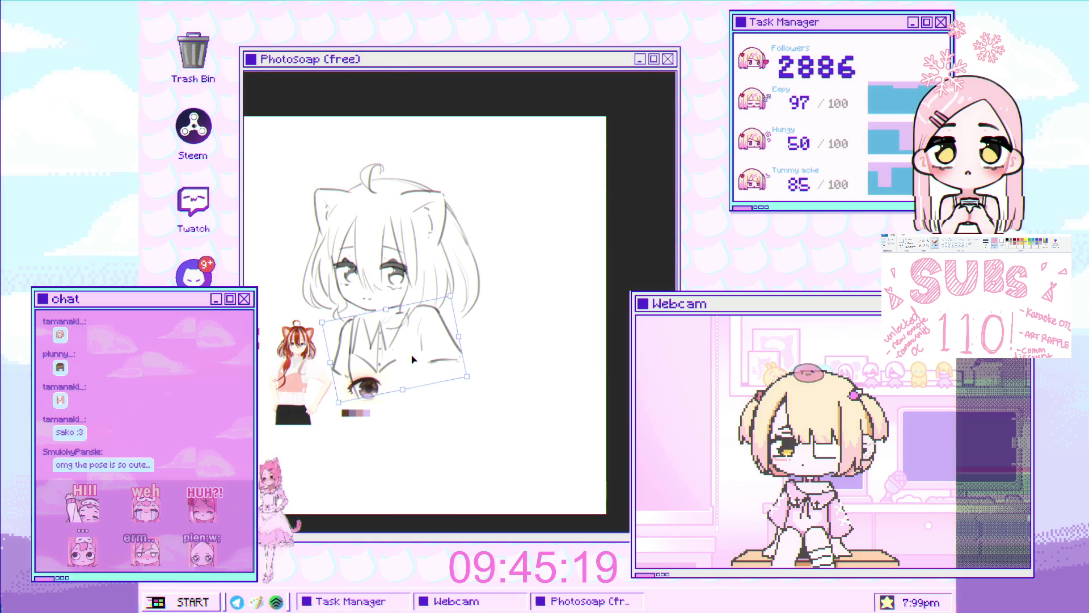
scroll(436, 338, up, 1)
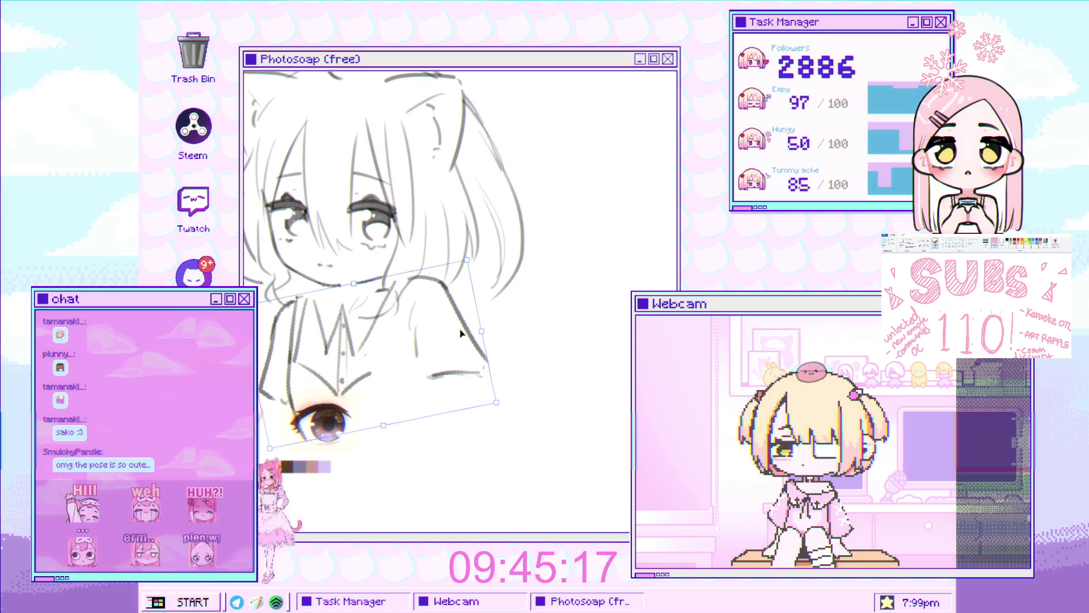
drag(431, 337, 451, 356)
key(Return)
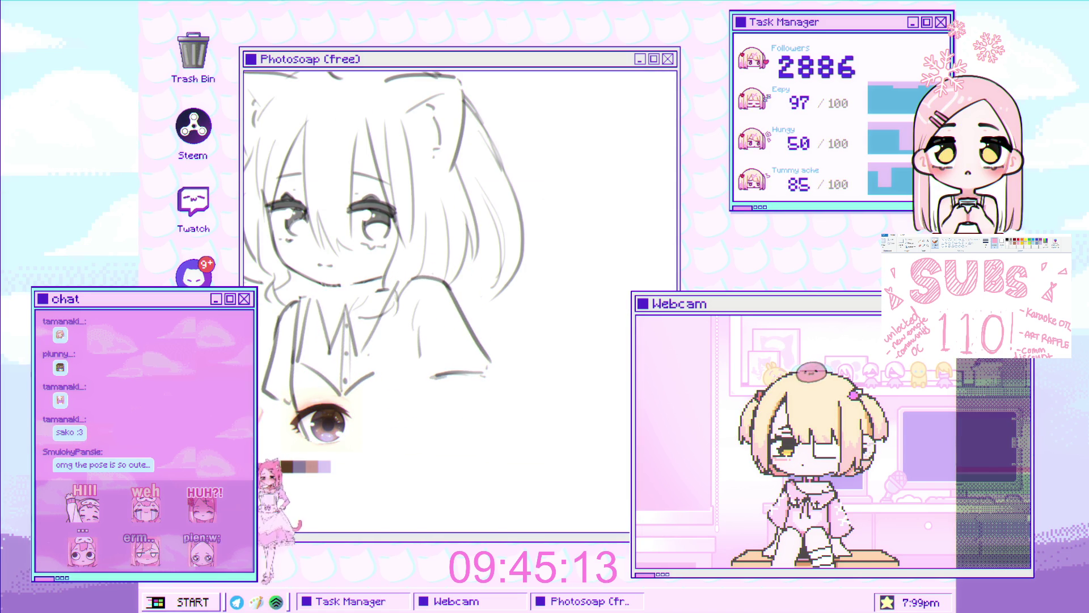
scroll(305, 260, up, 2)
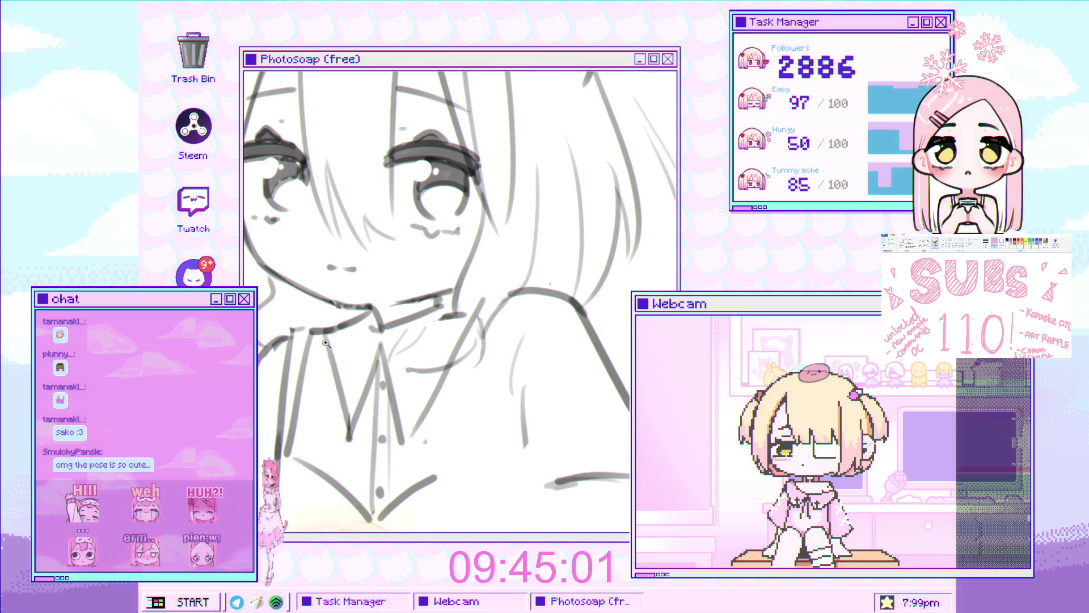
scroll(338, 329, down, 3)
scroll(341, 298, down, 3)
scroll(342, 269, up, 2)
scroll(342, 267, up, 1)
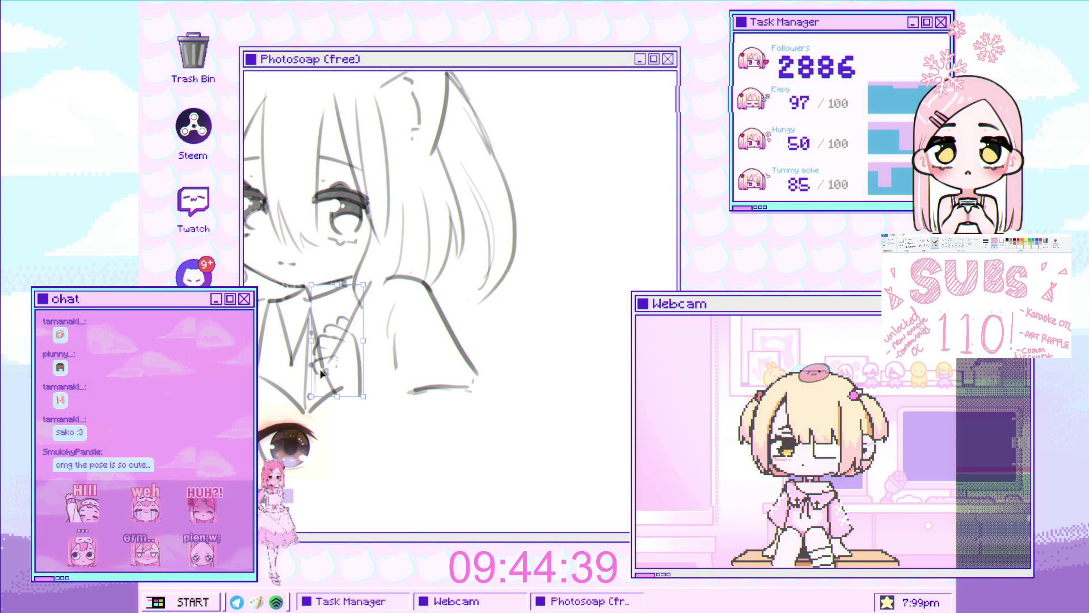
Rotate the selected hand to a tilted angle matching the shirt
drag(318, 375, 355, 356)
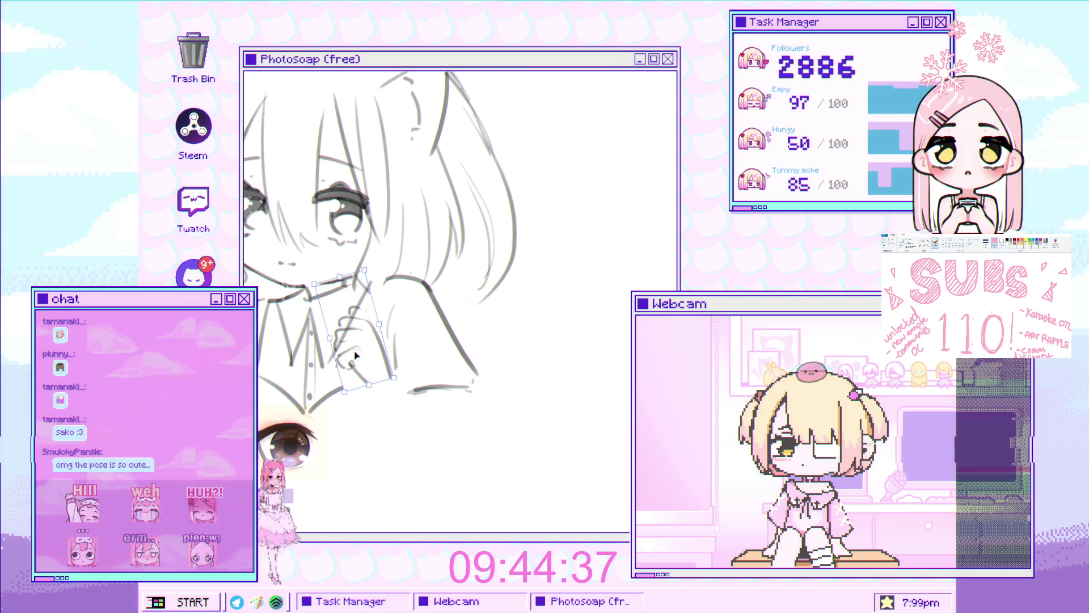
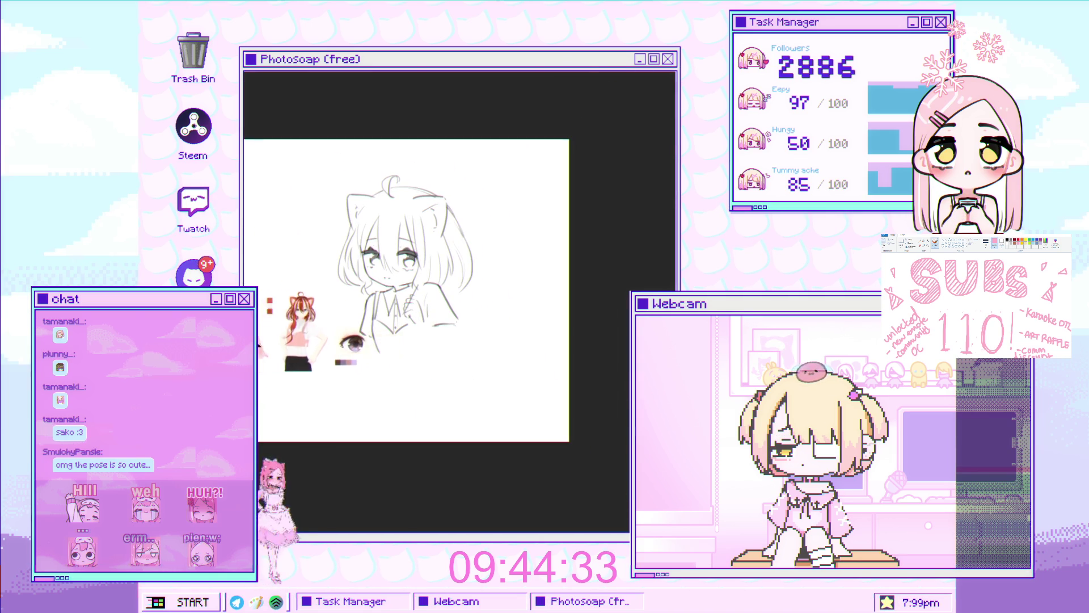
scroll(374, 267, up, 2)
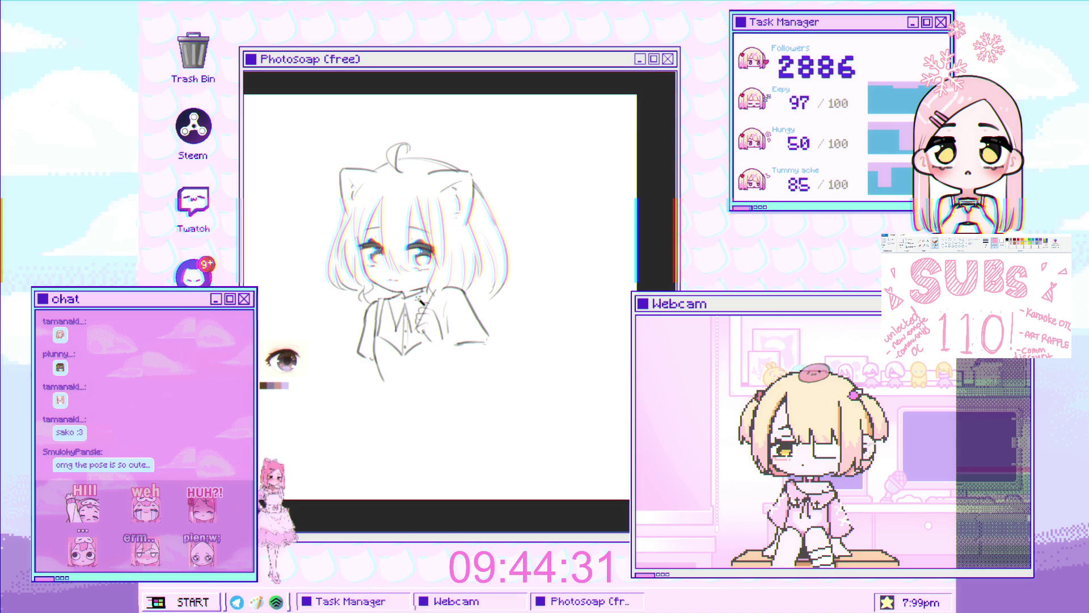
scroll(354, 313, down, 2)
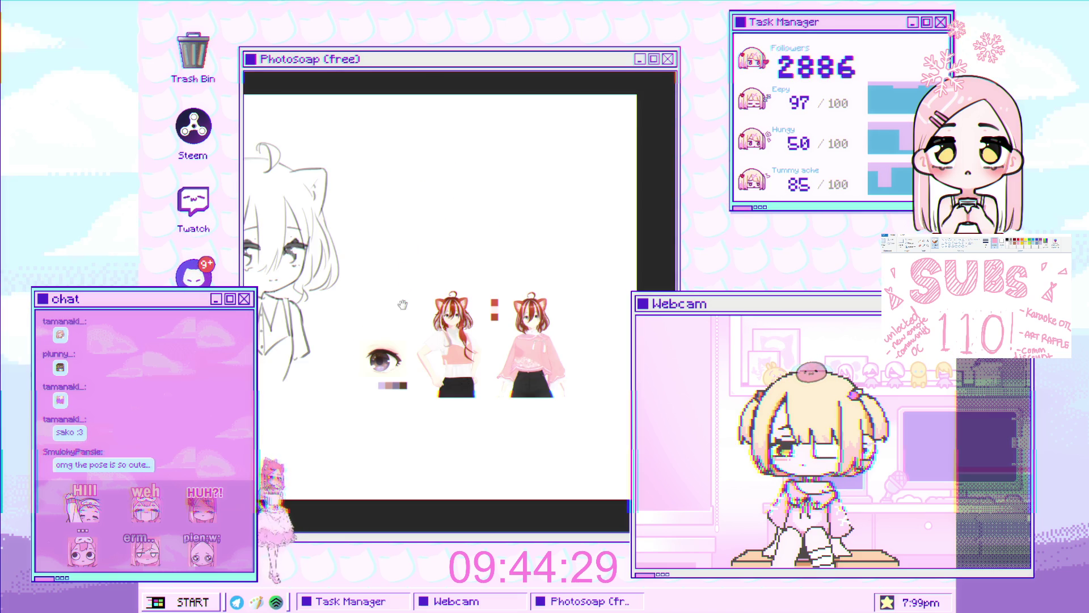
scroll(354, 312, up, 2)
scroll(354, 312, up, 2)
Undo the arm stroke, sketch longer outer-edge and forearm lines reaching lower, then lasso the lower arm
drag(354, 311, 397, 272)
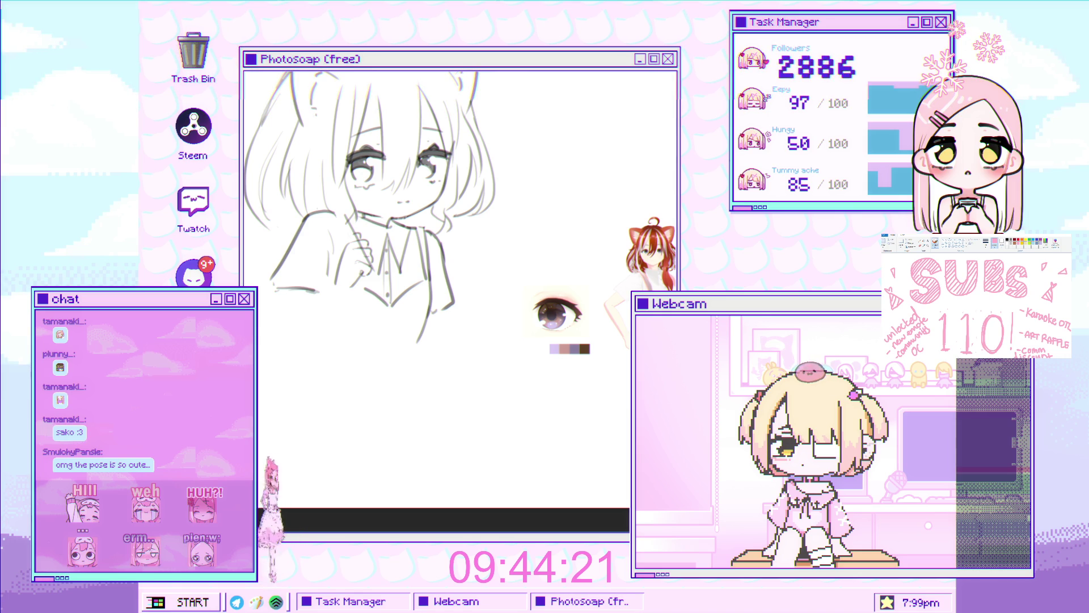
scroll(290, 339, up, 2)
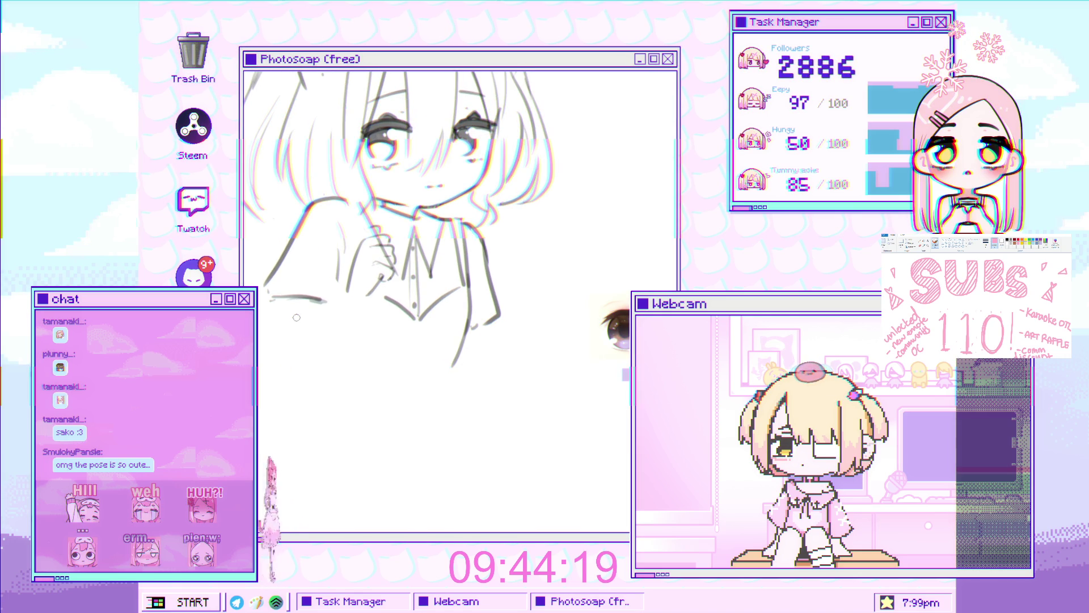
key(ctrl+z)
drag(275, 388, 282, 348)
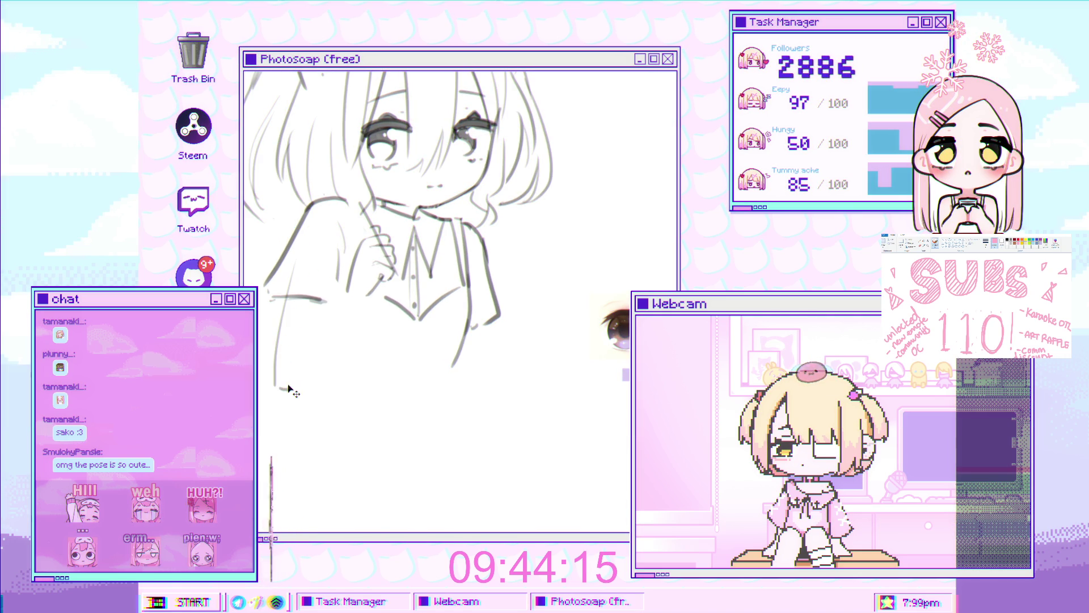
drag(294, 393, 346, 348)
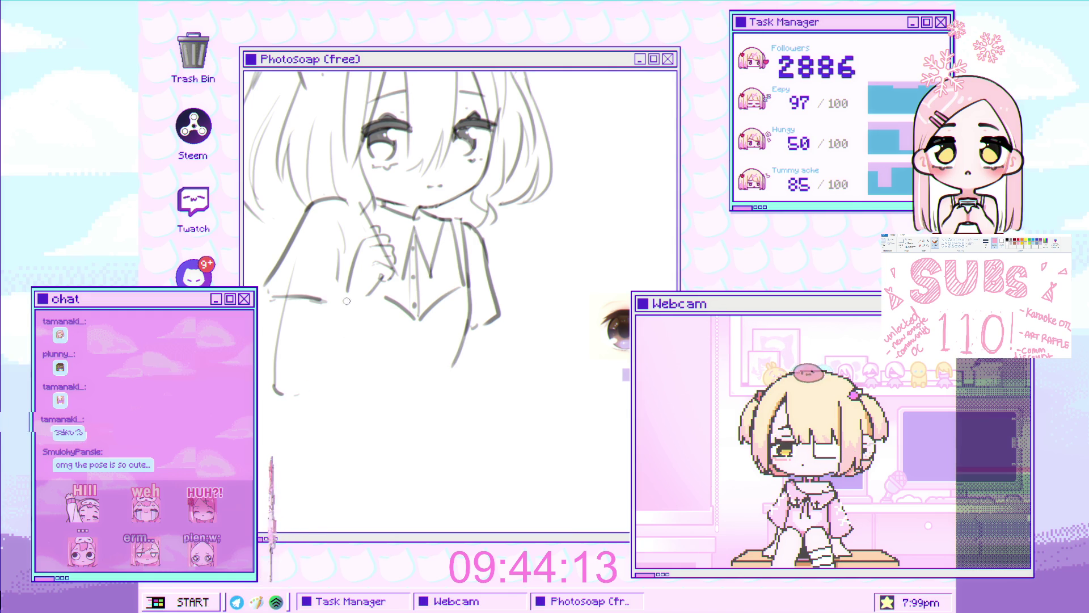
drag(347, 303, 280, 374)
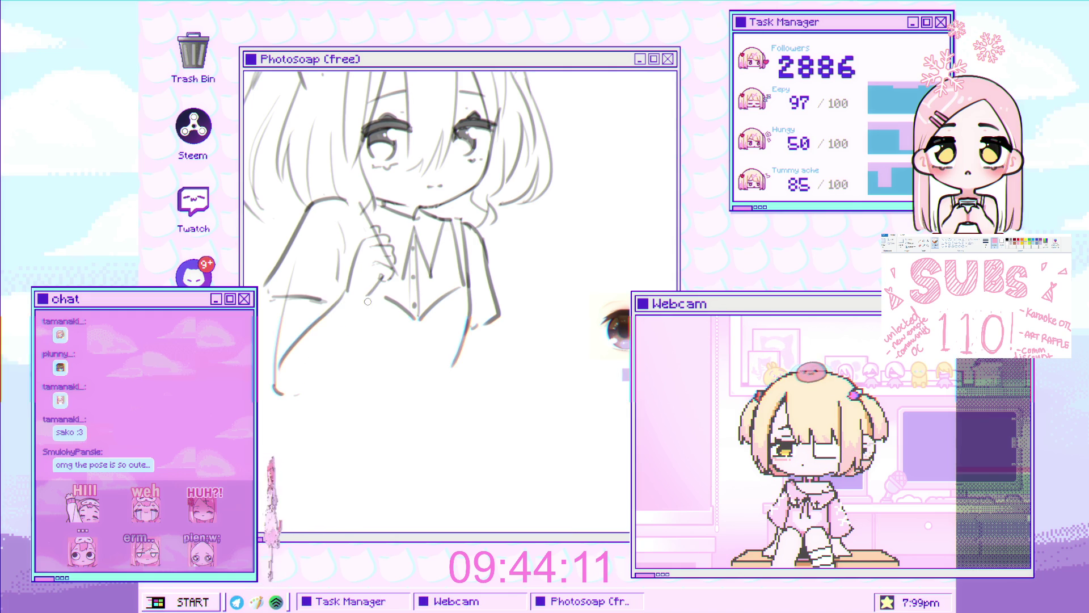
drag(364, 308, 289, 398)
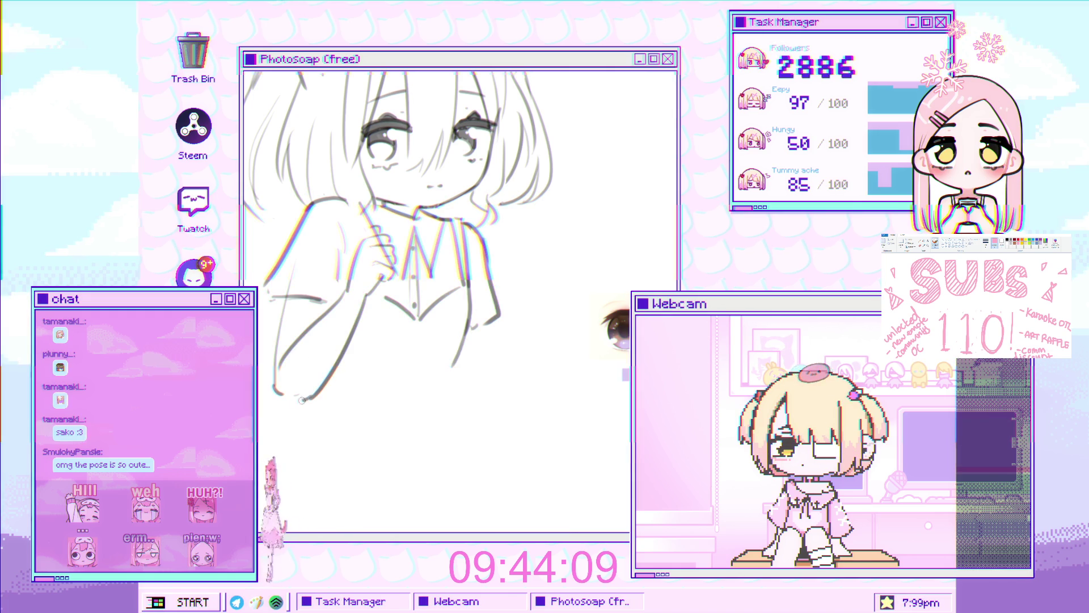
scroll(324, 284, down, 2)
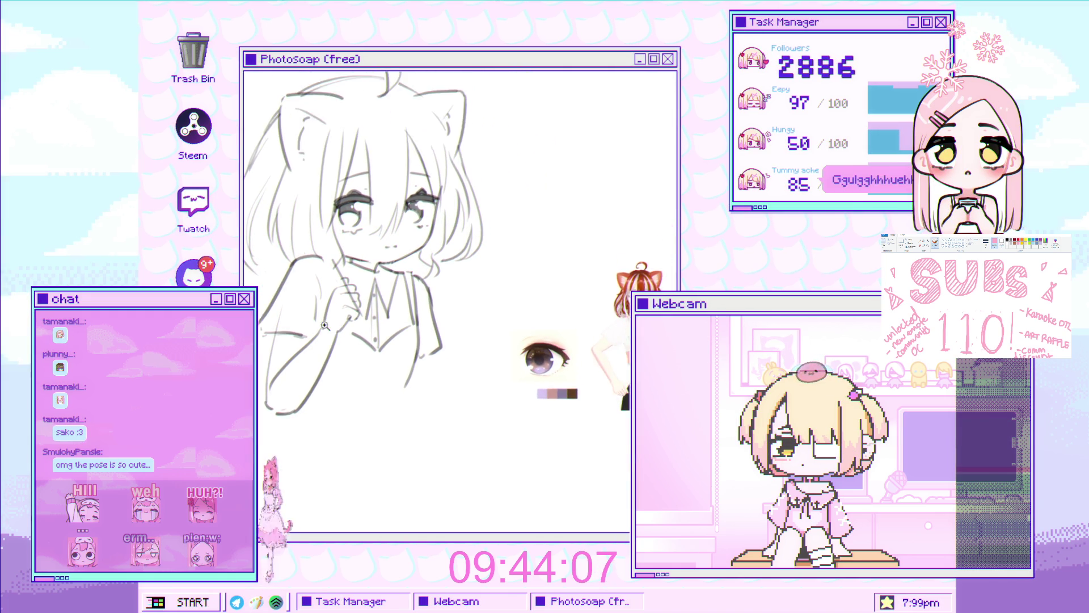
mouse_move(332, 340)
mouse_down()
mouse_move(283, 427)
mouse_move(293, 400)
mouse_up()
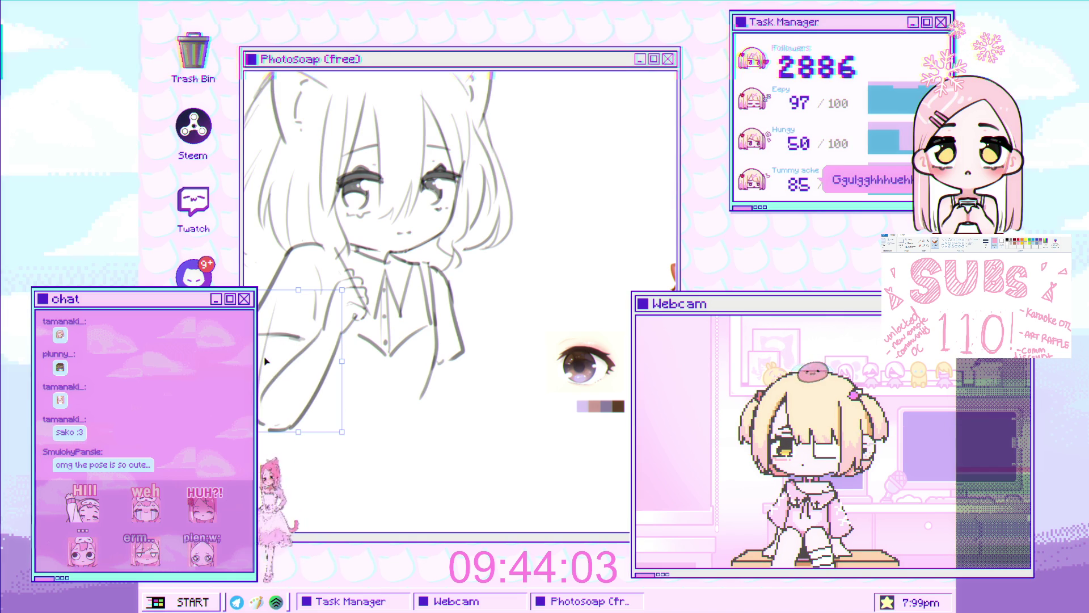
Free-transform the arm to a new angle, then rotate and skew the pencil-holding hand and commit both
drag(294, 400, 259, 336)
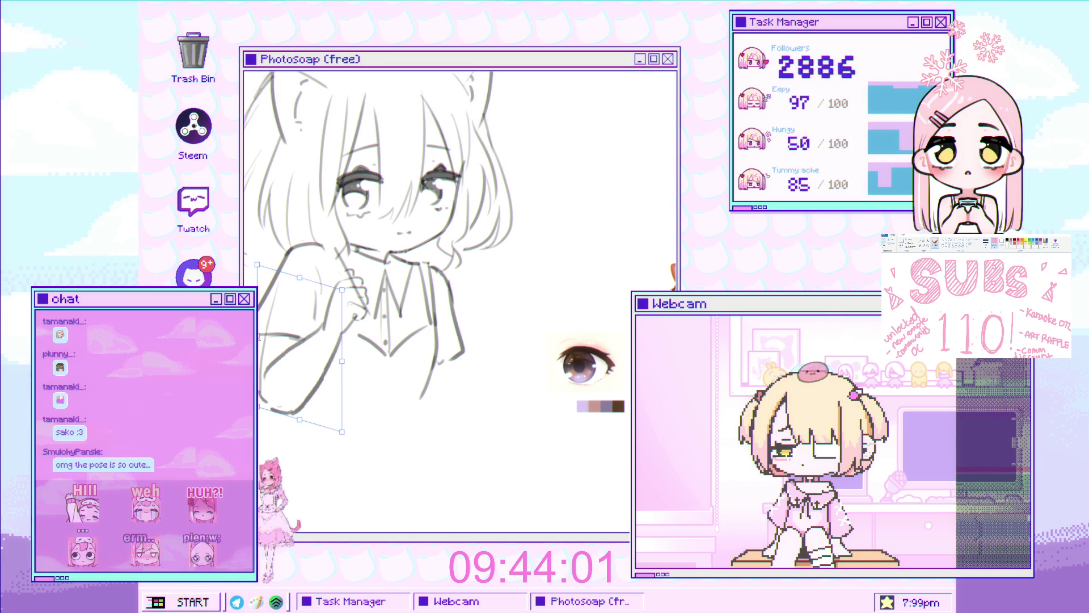
key(Return)
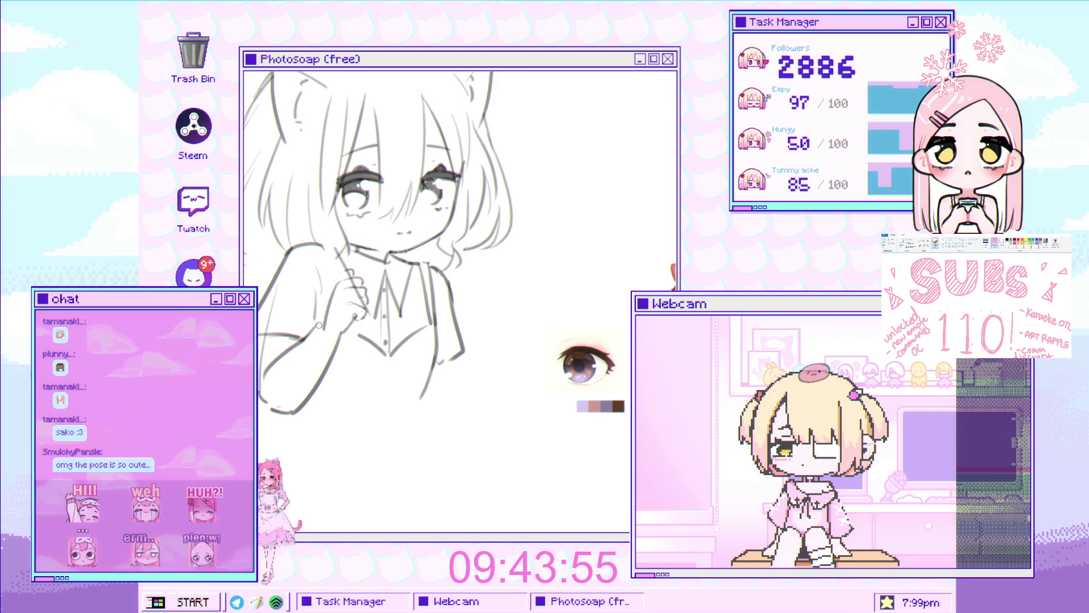
click(330, 309)
key(ctrl+t)
mouse_move(321, 358)
mouse_down()
mouse_move(352, 360)
mouse_move(375, 285)
mouse_up()
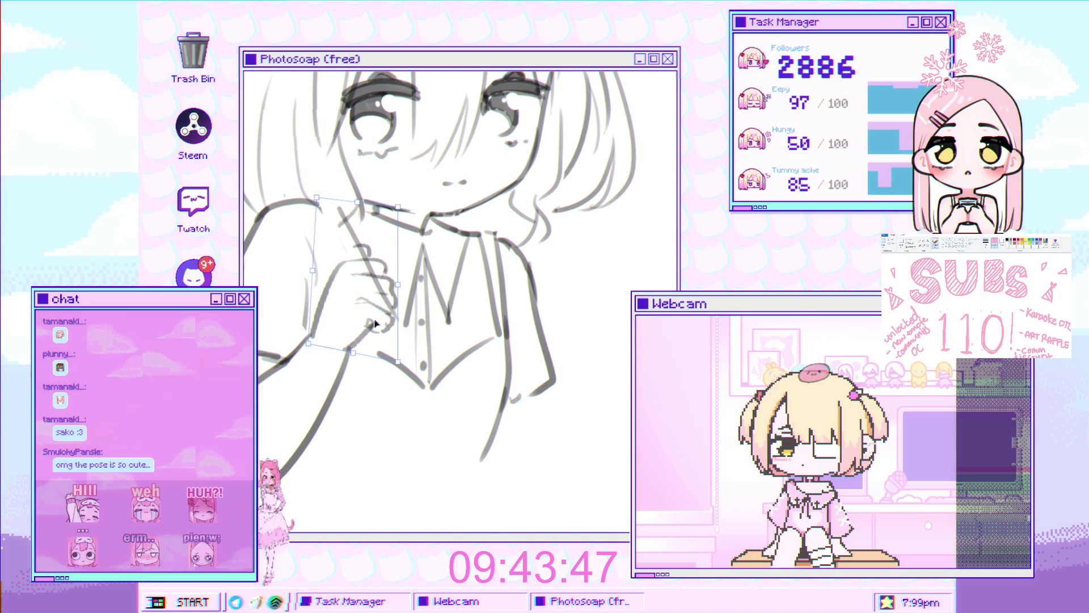
key(Return)
scroll(367, 323, up, 2)
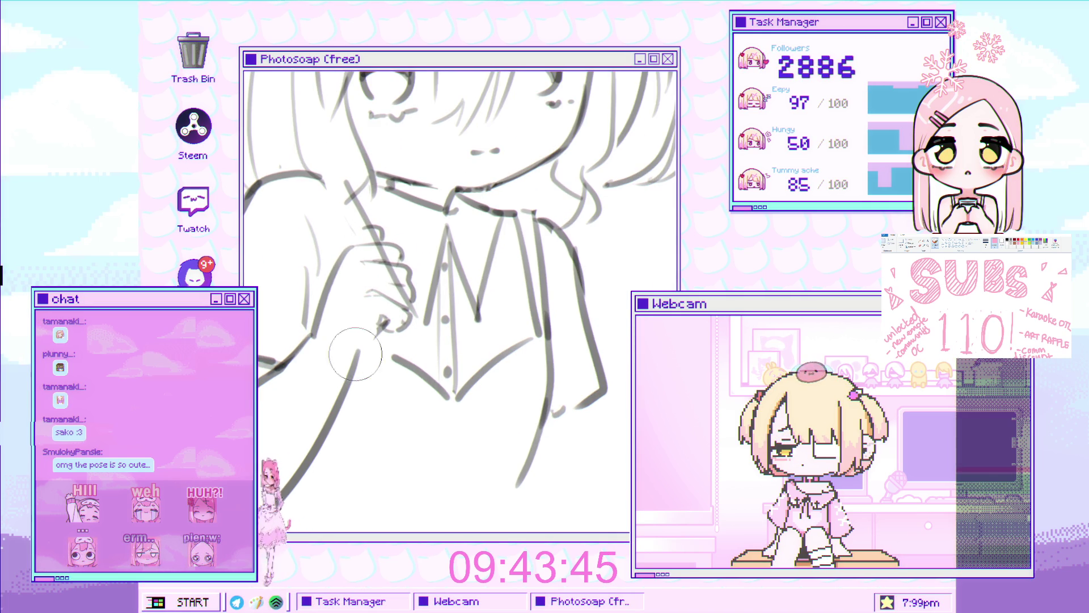
Erase the arm line overlapping the hand with a small eraser, then restore the brush size
key(bracketleft)
key(bracketleft)
key(bracketleft)
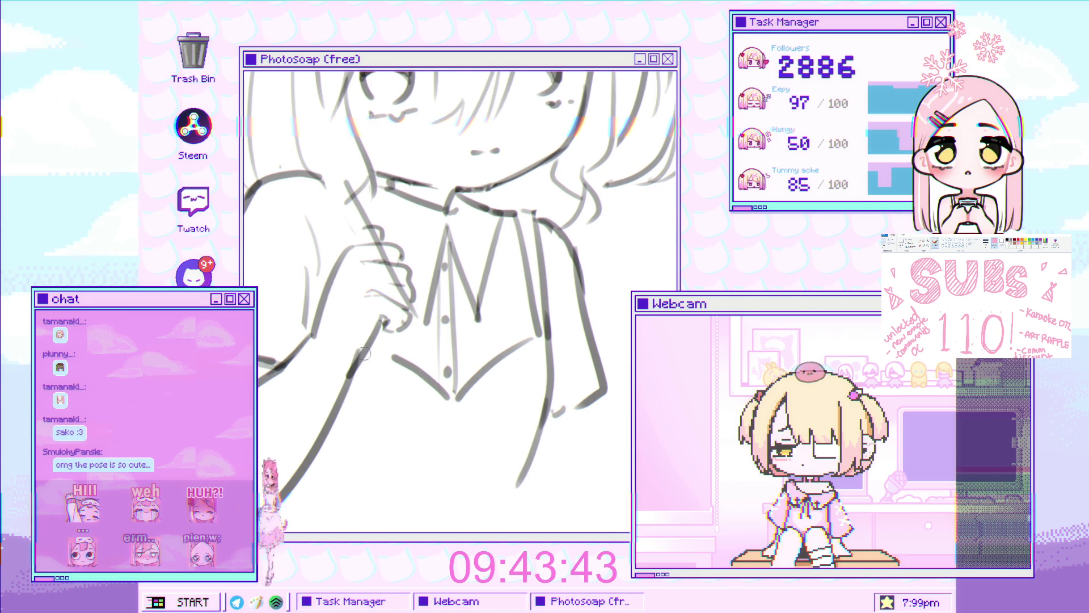
drag(376, 342, 381, 325)
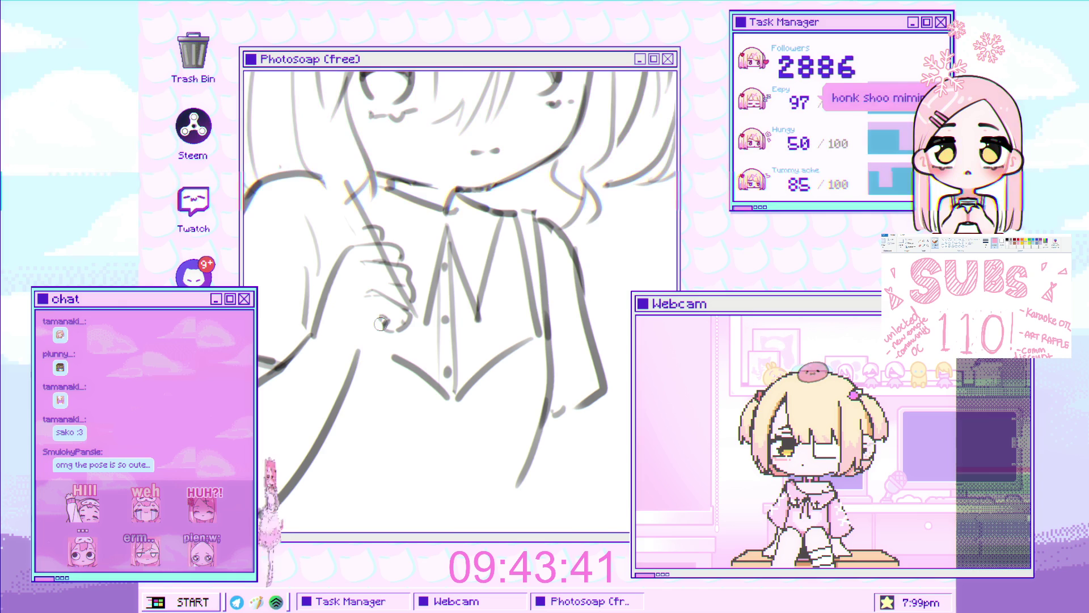
key(bracketright)
key(bracketright)
key(bracketright)
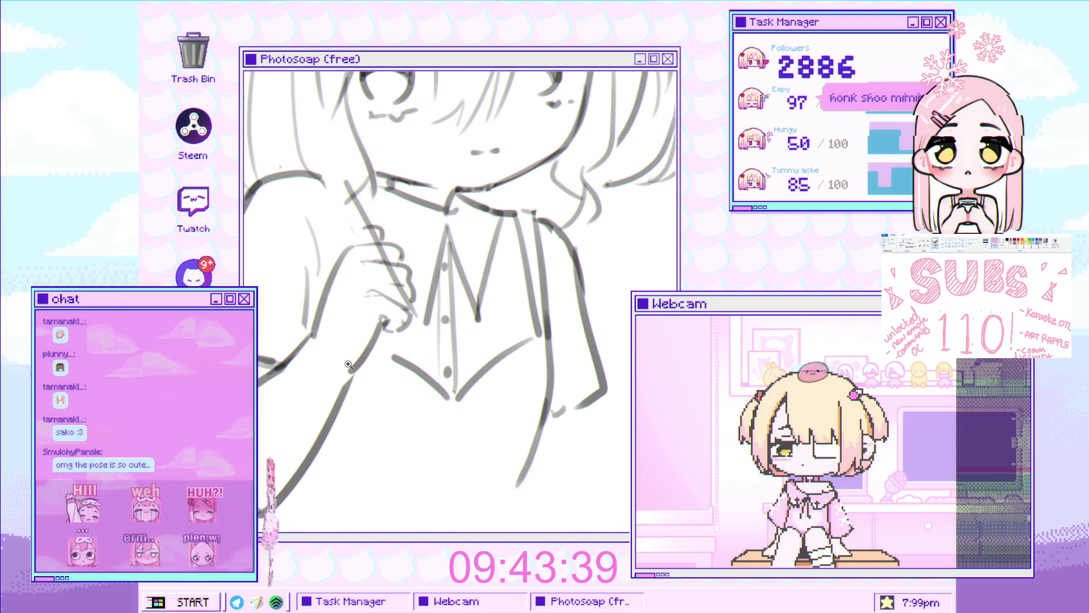
scroll(327, 384, down, 3)
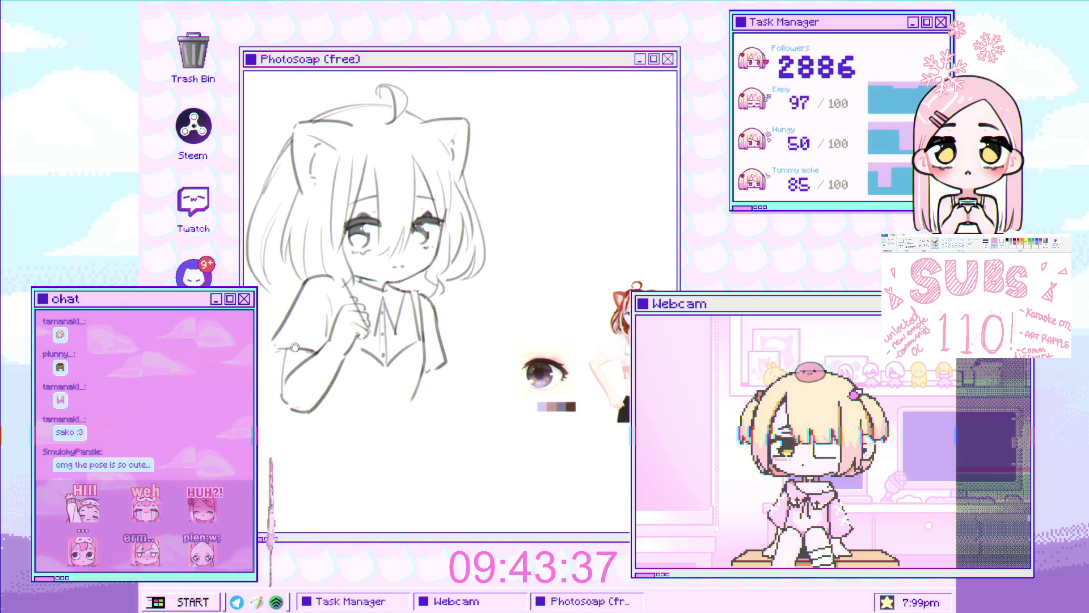
scroll(287, 332, up, 3)
Sketch a short line at the girl's left shoulder
drag(262, 351, 288, 366)
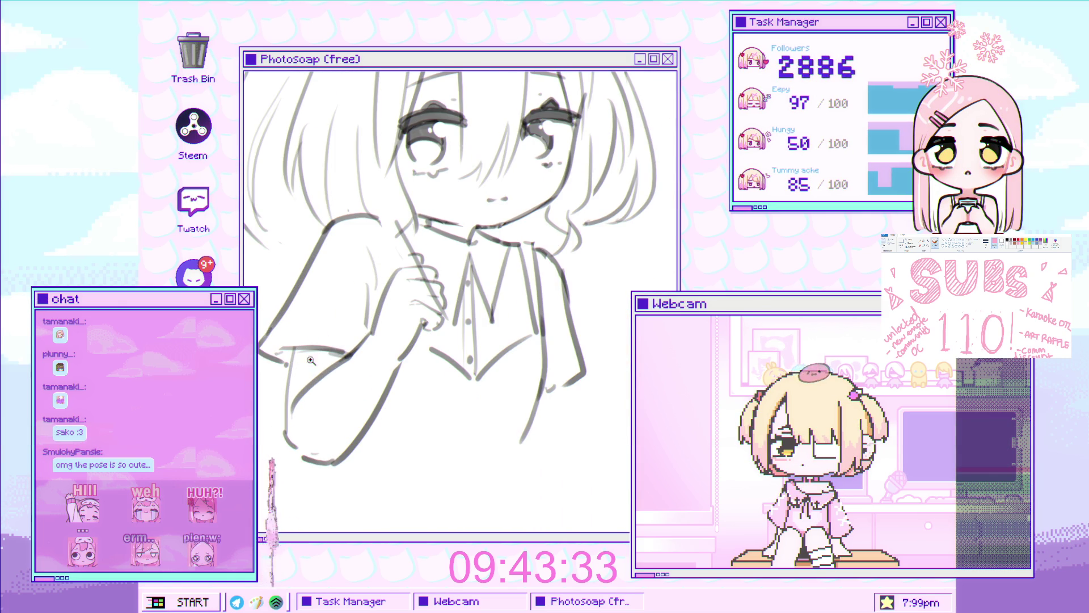
scroll(316, 360, down, 3)
scroll(316, 360, up, 3)
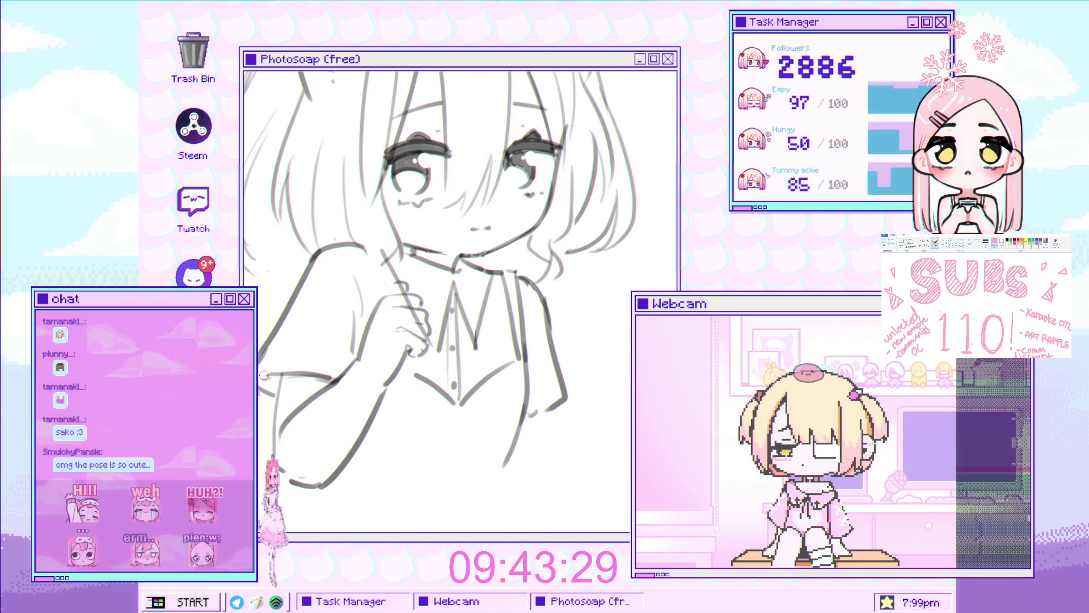
scroll(460, 323, up, 2)
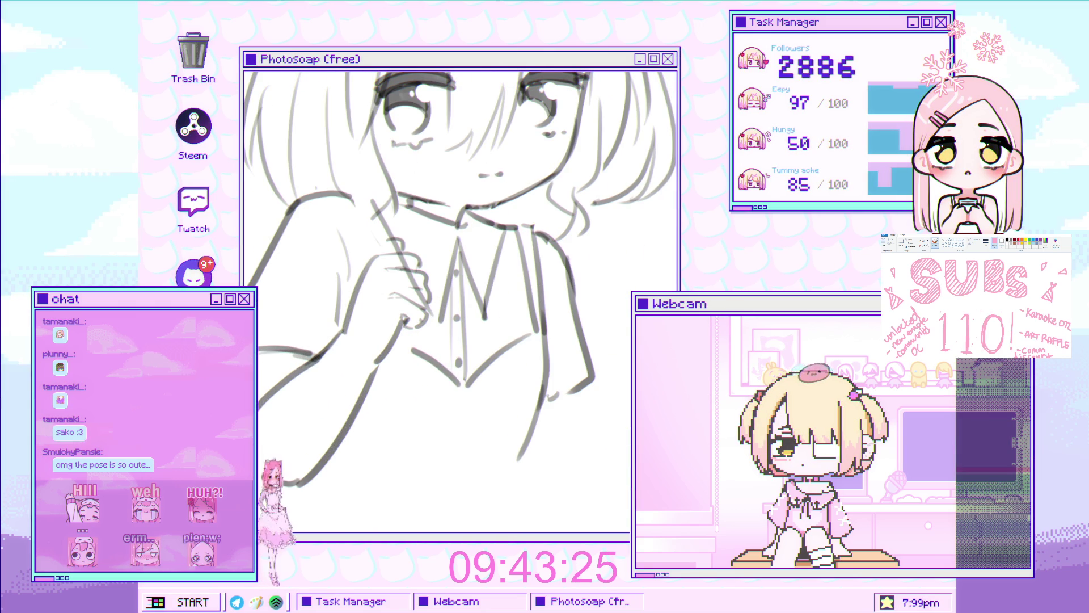
scroll(296, 349, down, 3)
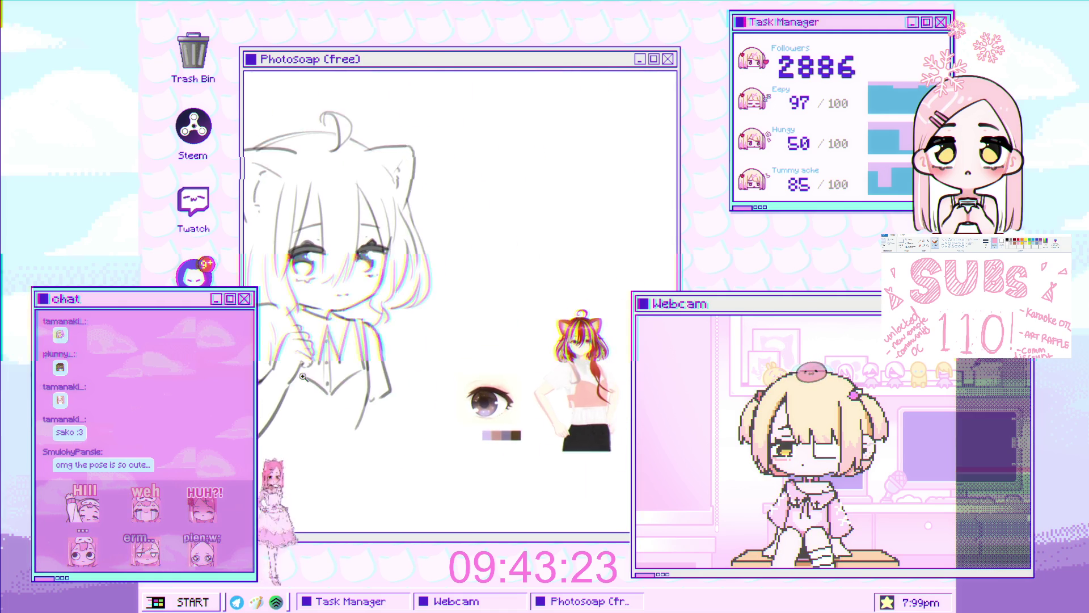
scroll(296, 349, down, 2)
scroll(297, 350, up, 1)
scroll(323, 353, up, 1)
scroll(341, 355, up, 2)
scroll(352, 358, up, 1)
scroll(351, 357, down, 2)
scroll(340, 340, down, 2)
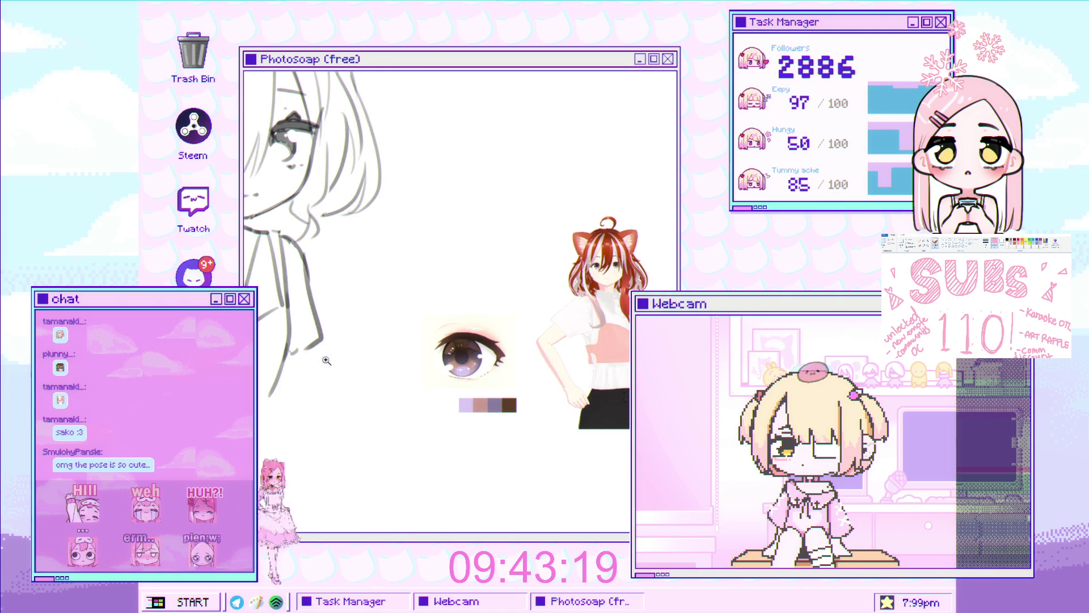
scroll(312, 299, up, 2)
scroll(308, 298, up, 1)
scroll(449, 229, up, 1)
scroll(448, 228, up, 1)
scroll(448, 229, up, 1)
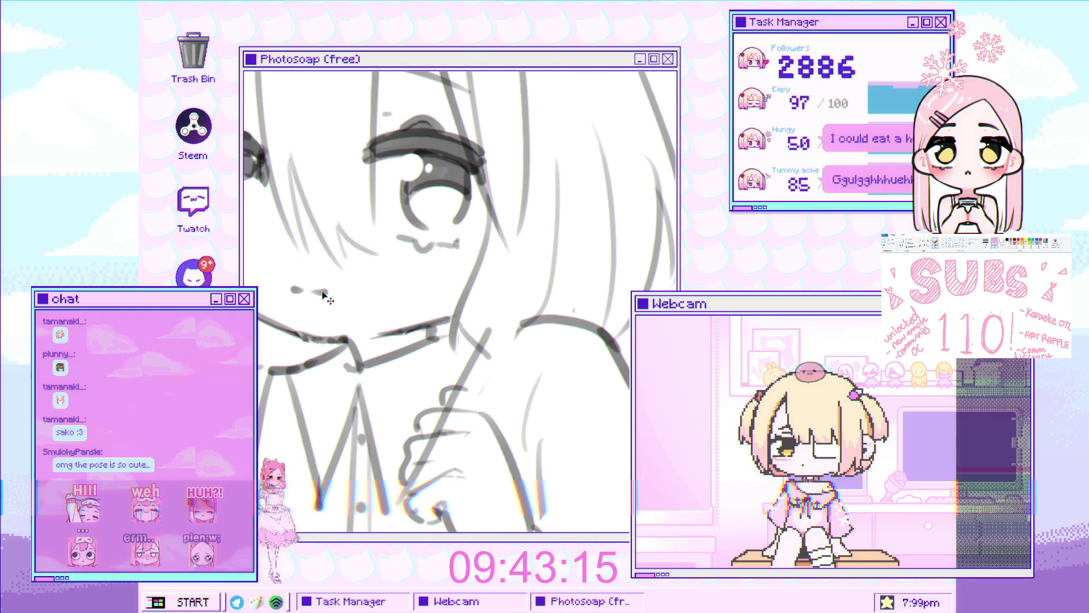
drag(294, 289, 319, 286)
scroll(369, 296, down, 3)
scroll(366, 311, up, 4)
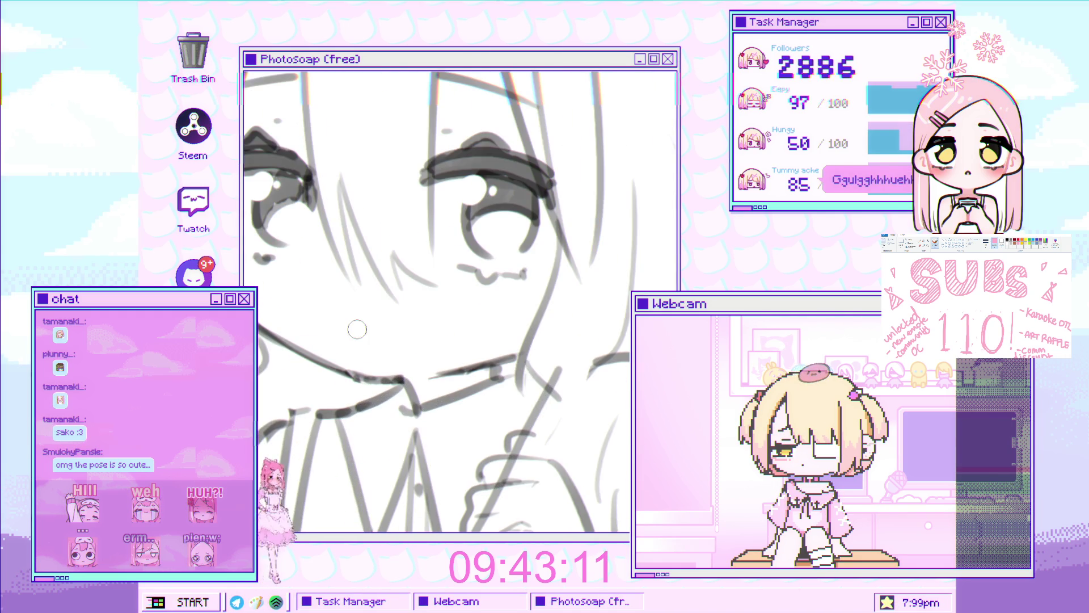
scroll(388, 325, down, 3)
scroll(366, 337, up, 3)
scroll(334, 350, down, 3)
scroll(421, 299, up, 4)
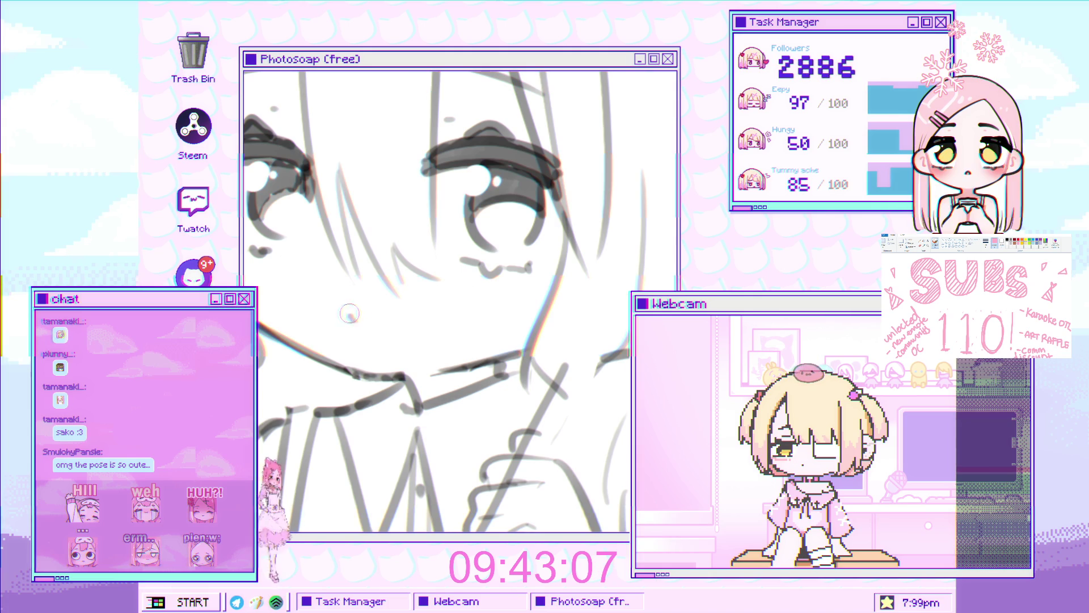
scroll(392, 316, down, 3)
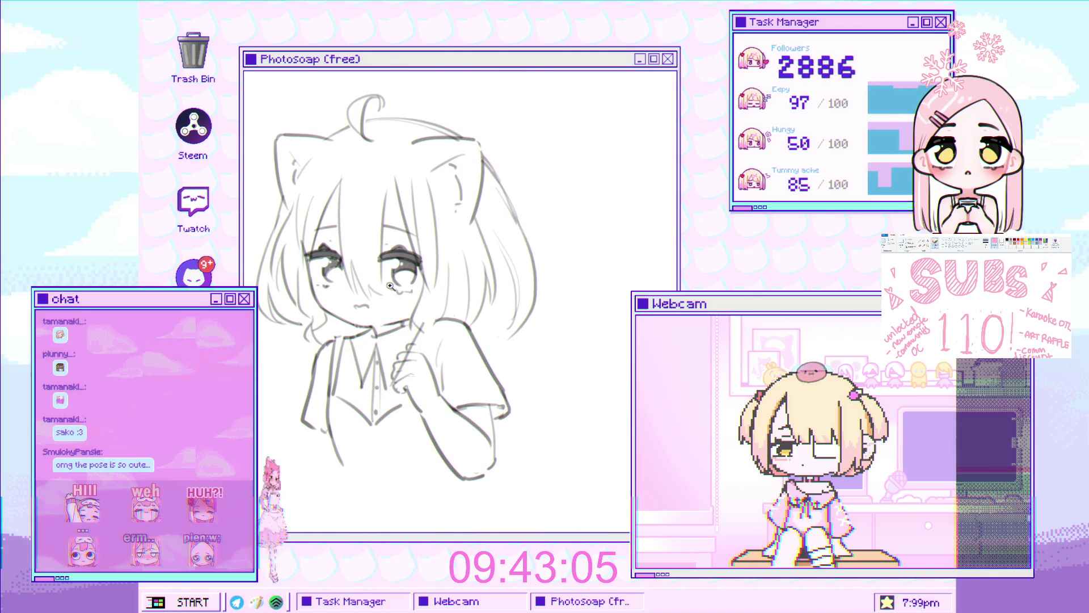
scroll(434, 276, down, 3)
scroll(428, 269, up, 2)
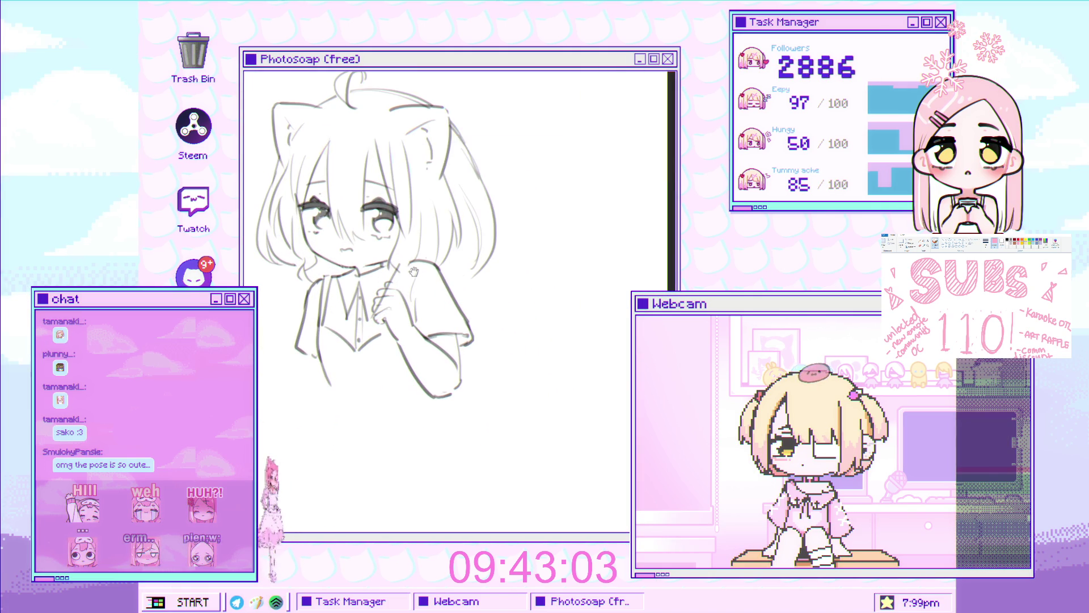
scroll(400, 290, up, 3)
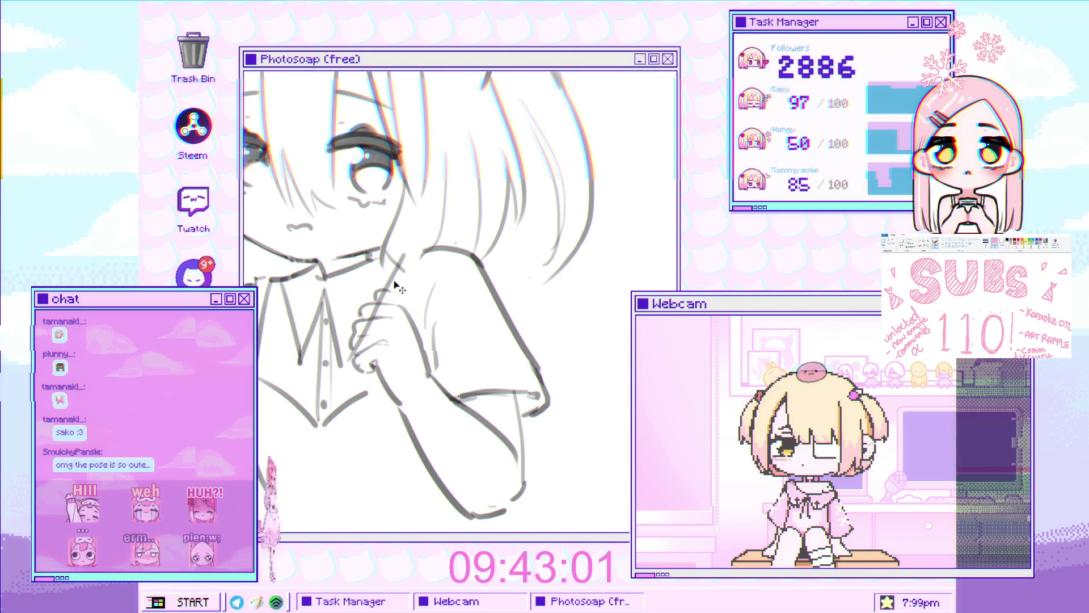
scroll(379, 301, up, 2)
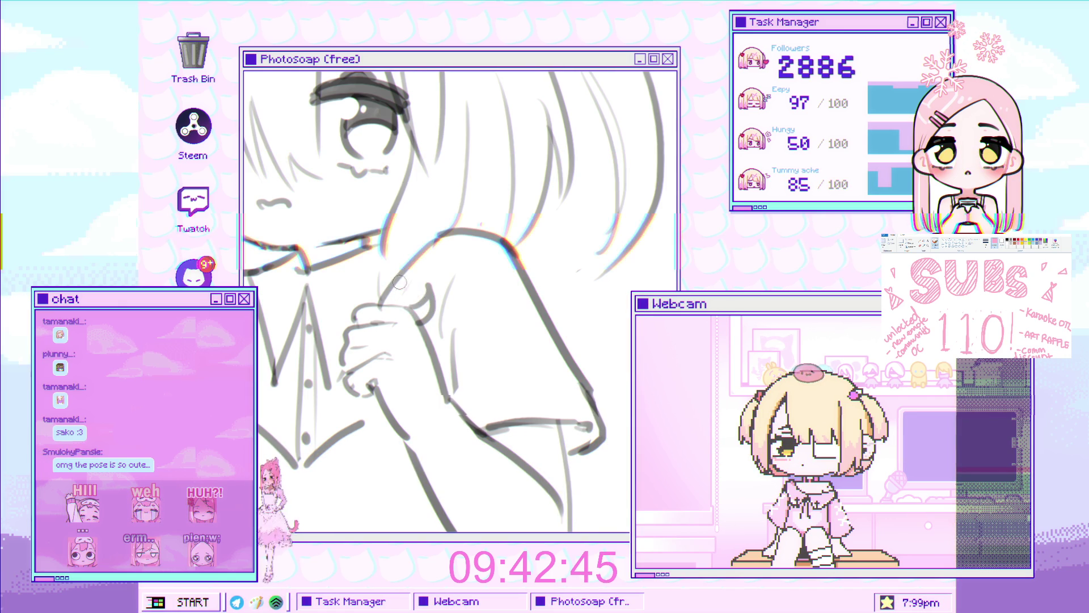
scroll(381, 290, up, 2)
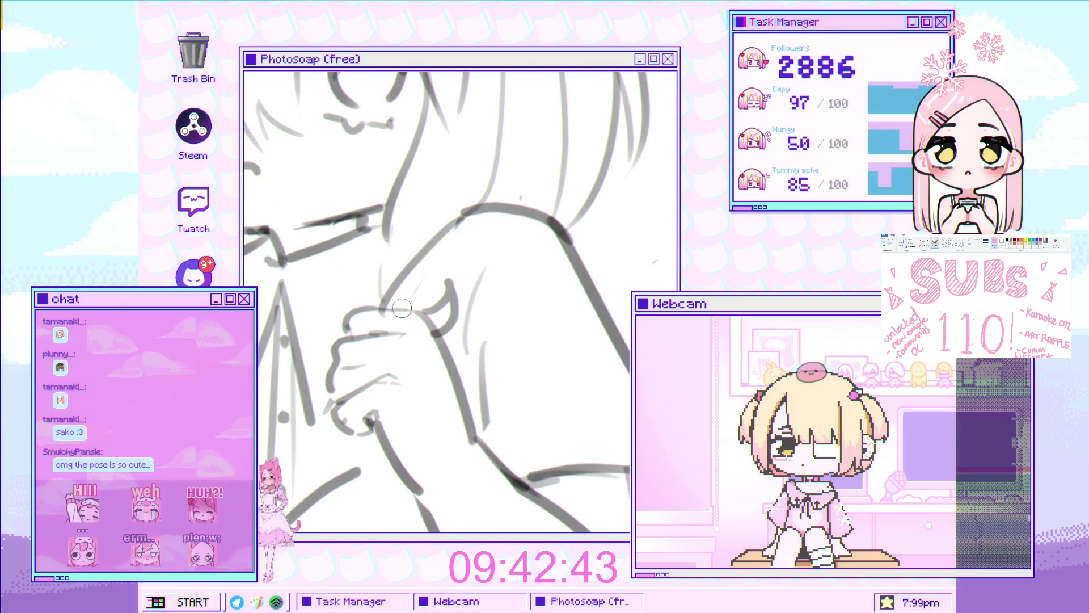
scroll(398, 298, down, 3)
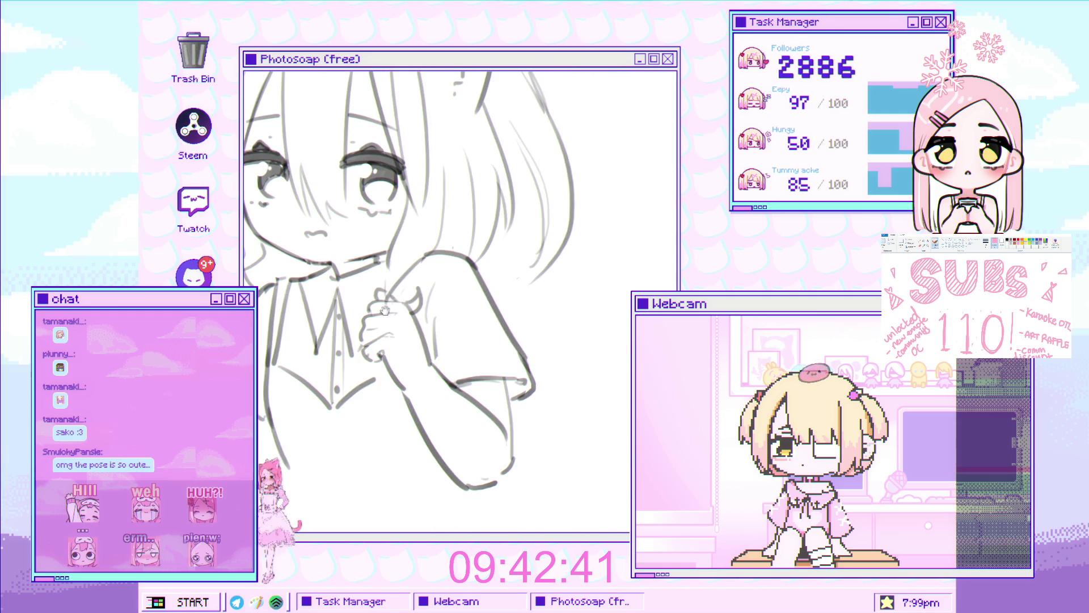
scroll(409, 298, up, 1)
scroll(435, 294, down, 1)
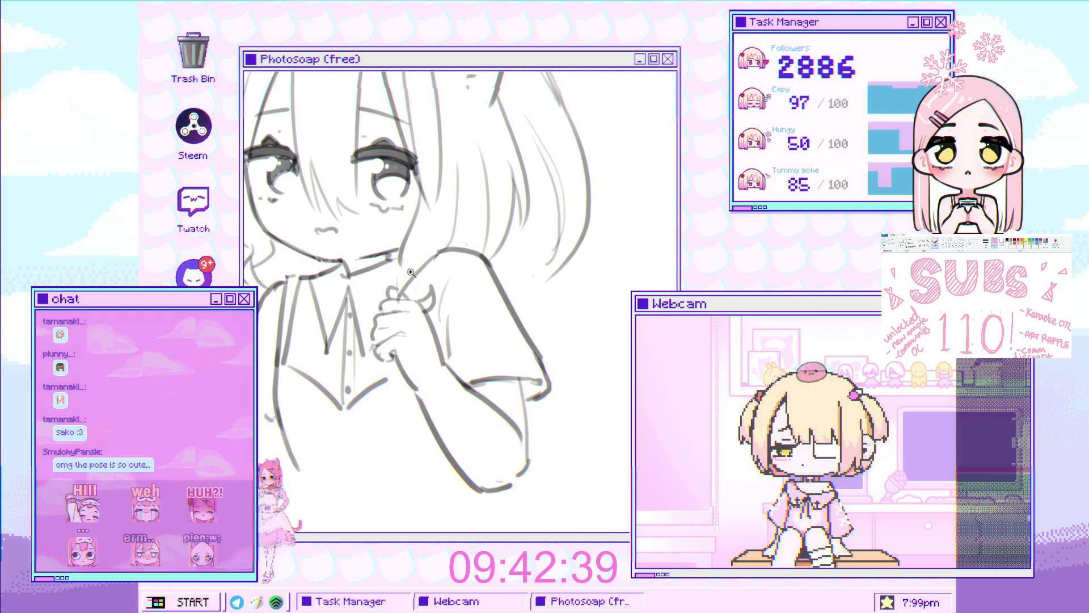
scroll(436, 292, up, 1)
scroll(460, 276, down, 2)
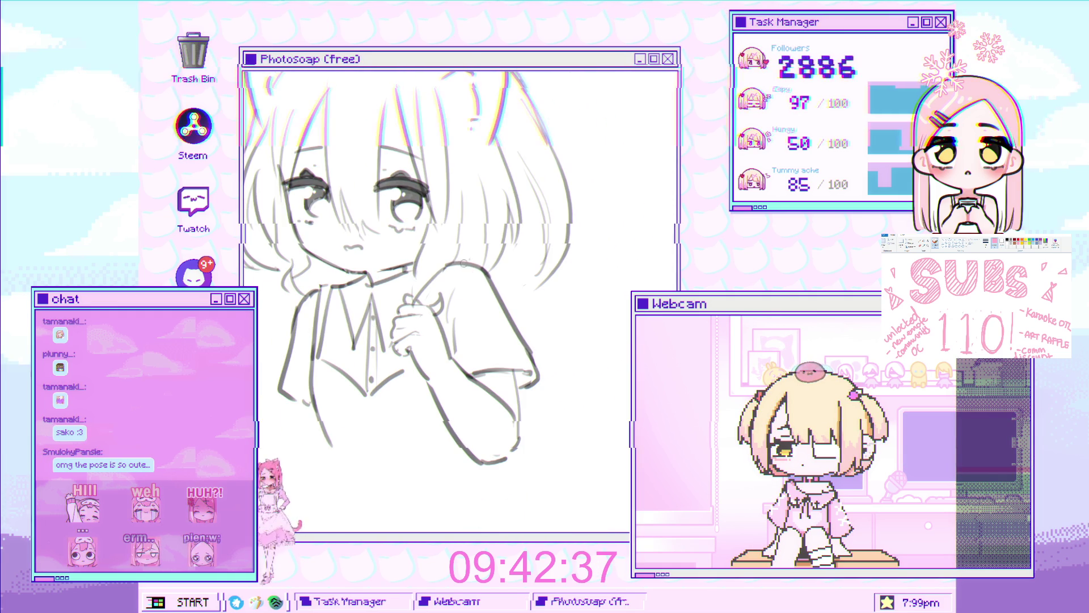
scroll(460, 271, down, 2)
scroll(376, 274, up, 3)
scroll(377, 274, up, 2)
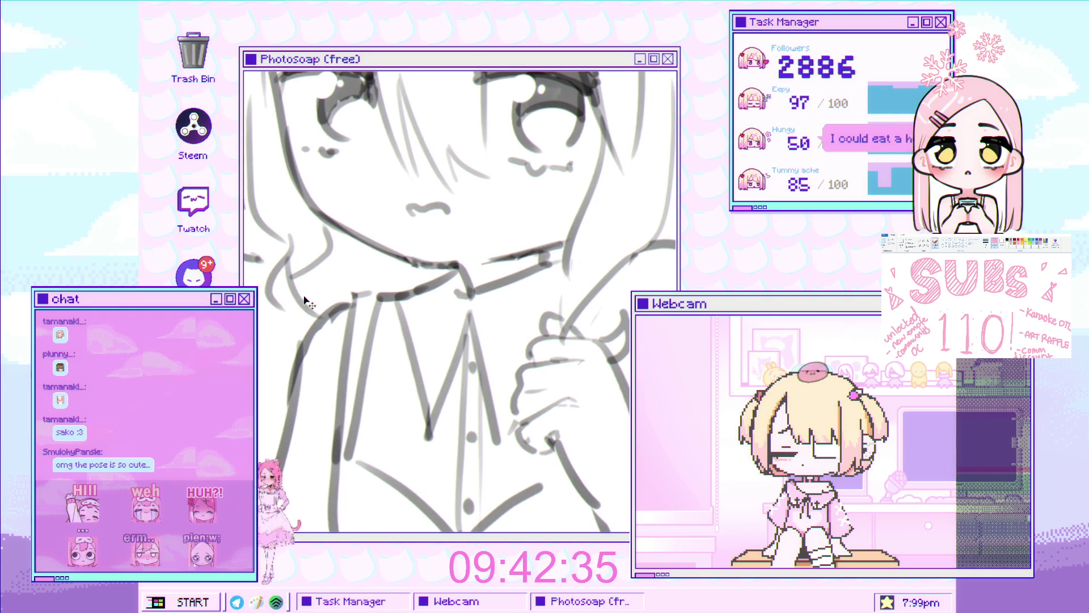
scroll(312, 313, down, 3)
scroll(341, 307, down, 1)
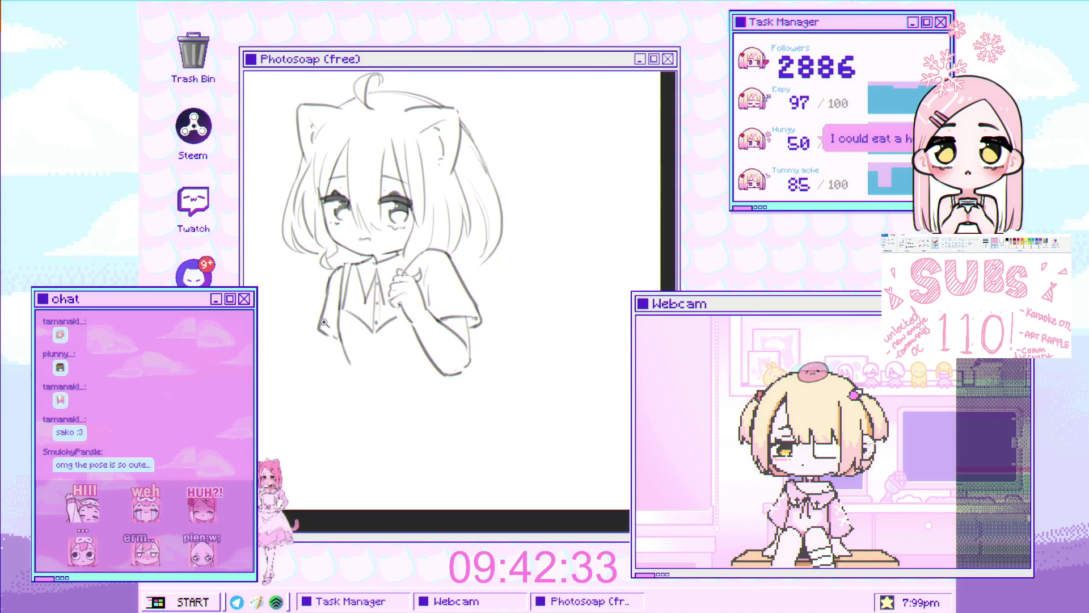
scroll(383, 301, down, 1)
scroll(411, 301, up, 1)
scroll(410, 303, up, 1)
scroll(410, 306, up, 2)
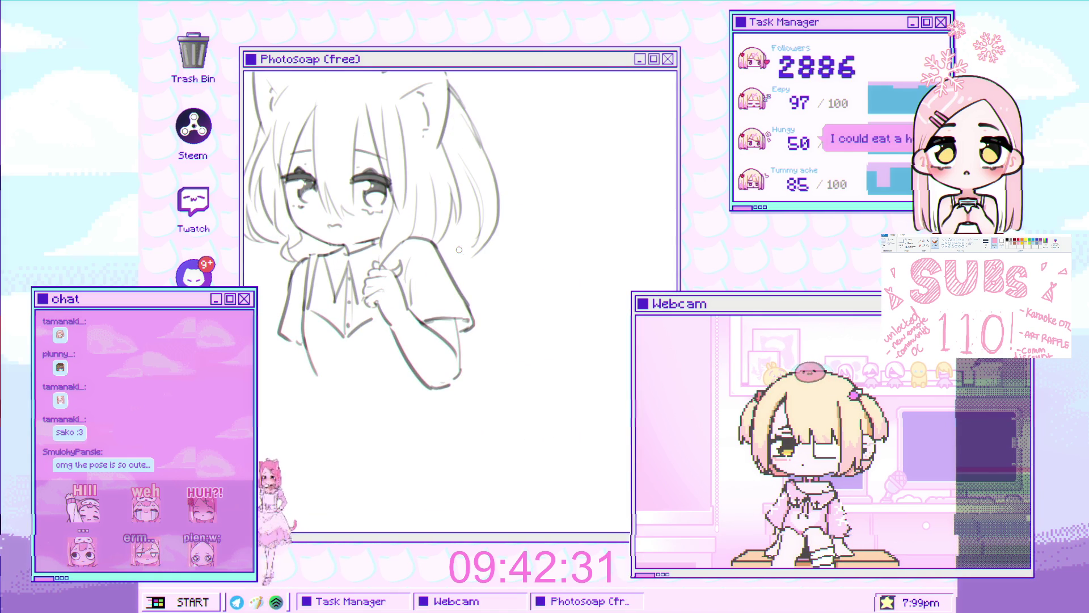
scroll(410, 314, up, 2)
scroll(400, 313, up, 1)
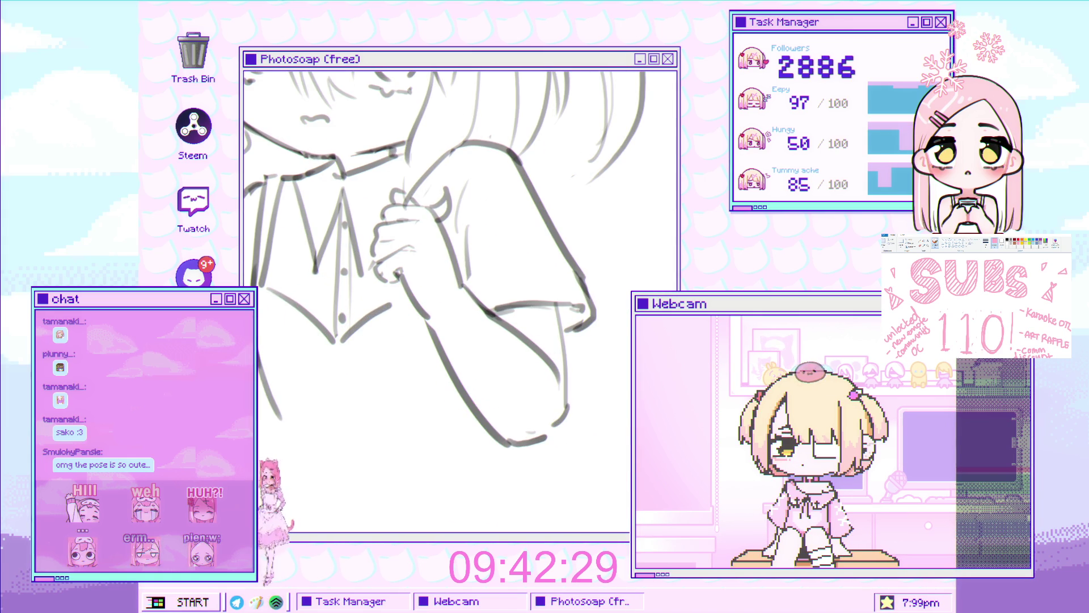
scroll(402, 303, down, 1)
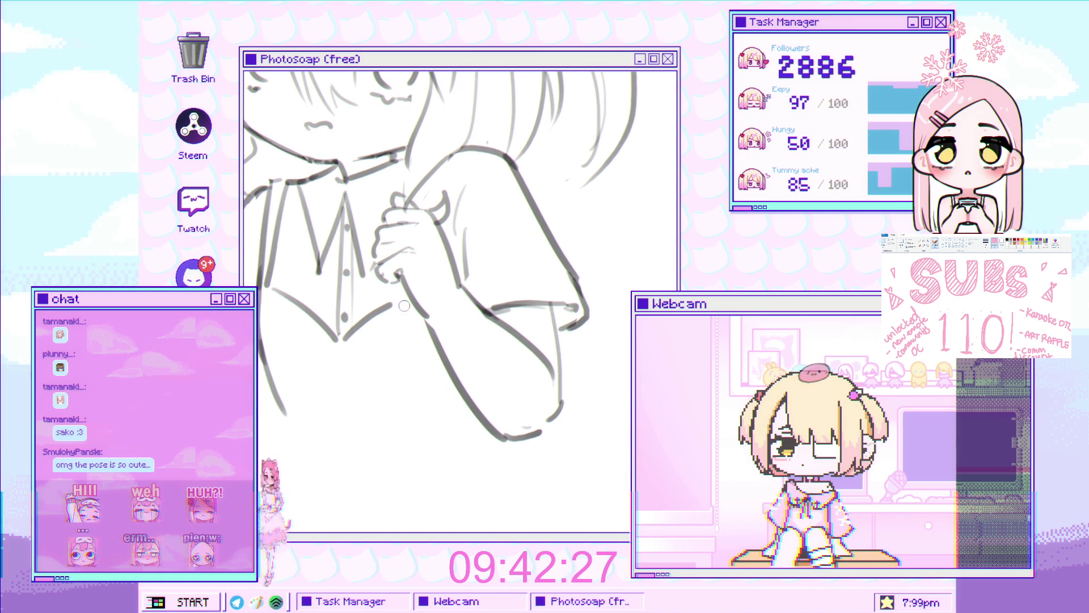
scroll(416, 269, down, 1)
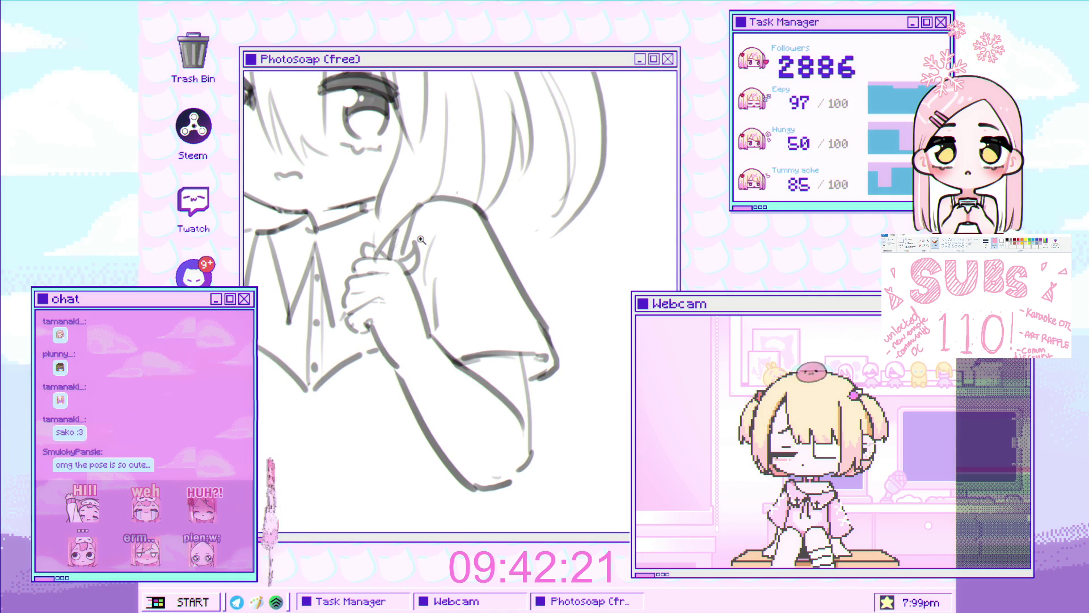
drag(420, 241, 443, 232)
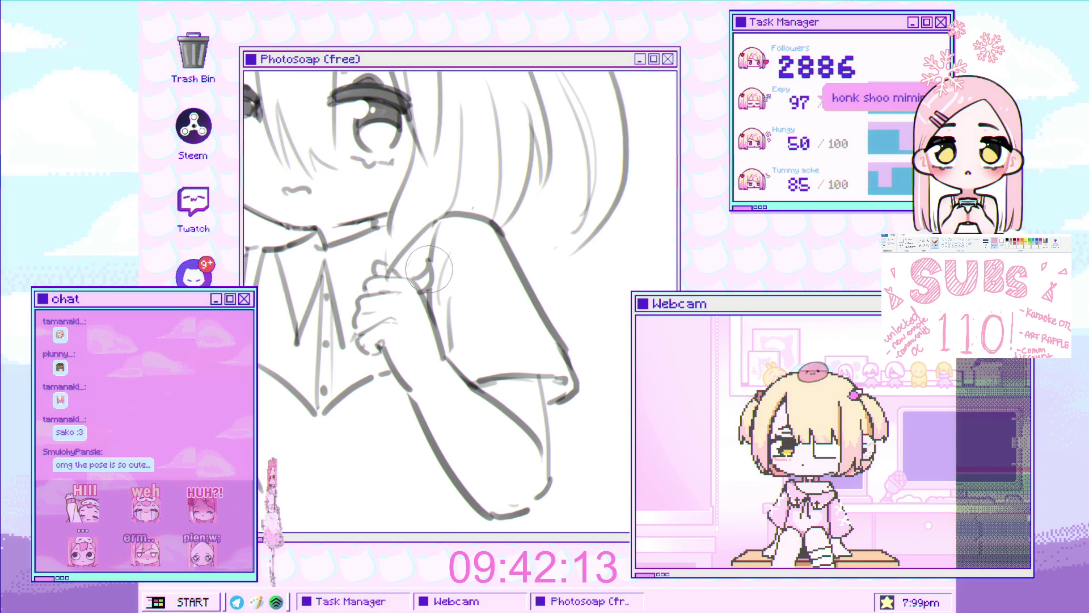
scroll(422, 285, down, 5)
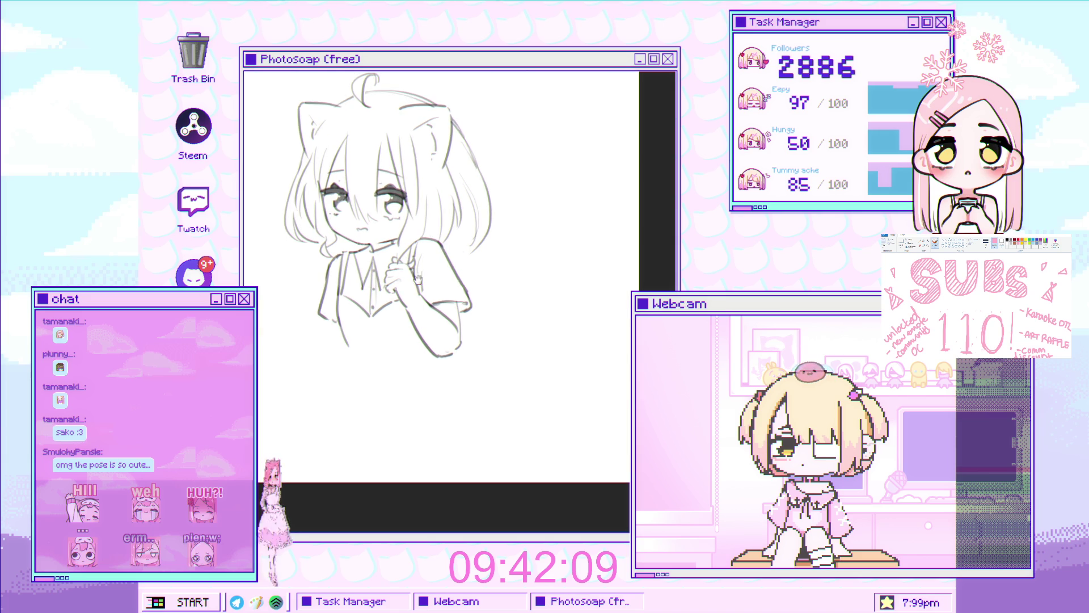
scroll(387, 323, up, 2)
scroll(387, 323, up, 1)
scroll(466, 311, up, 1)
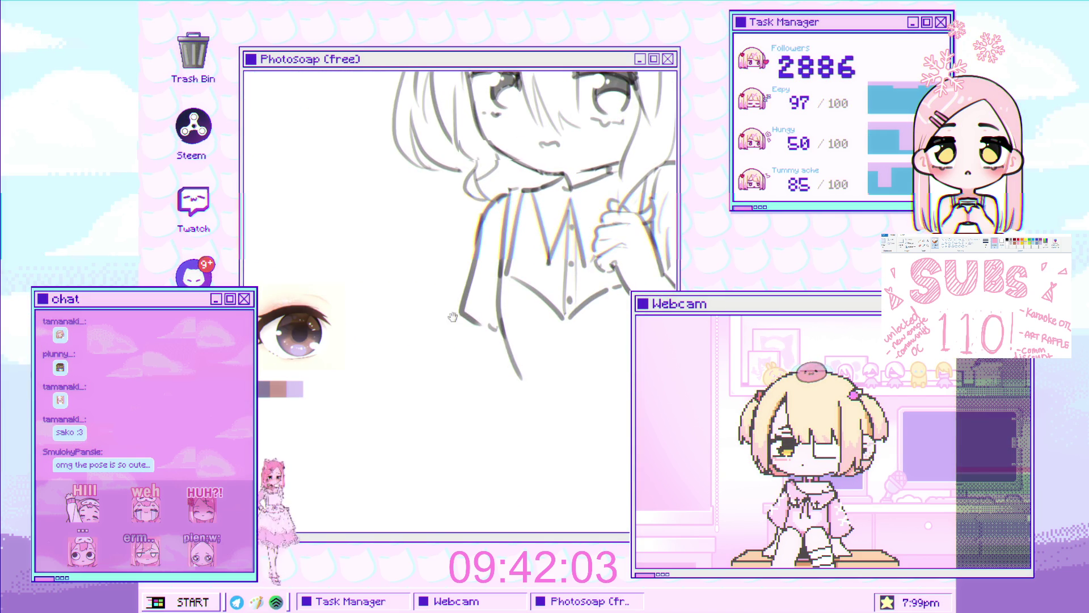
Undo the stroke along the shirt's bottom edge and bring the whole sketch back into view
drag(493, 328, 501, 283)
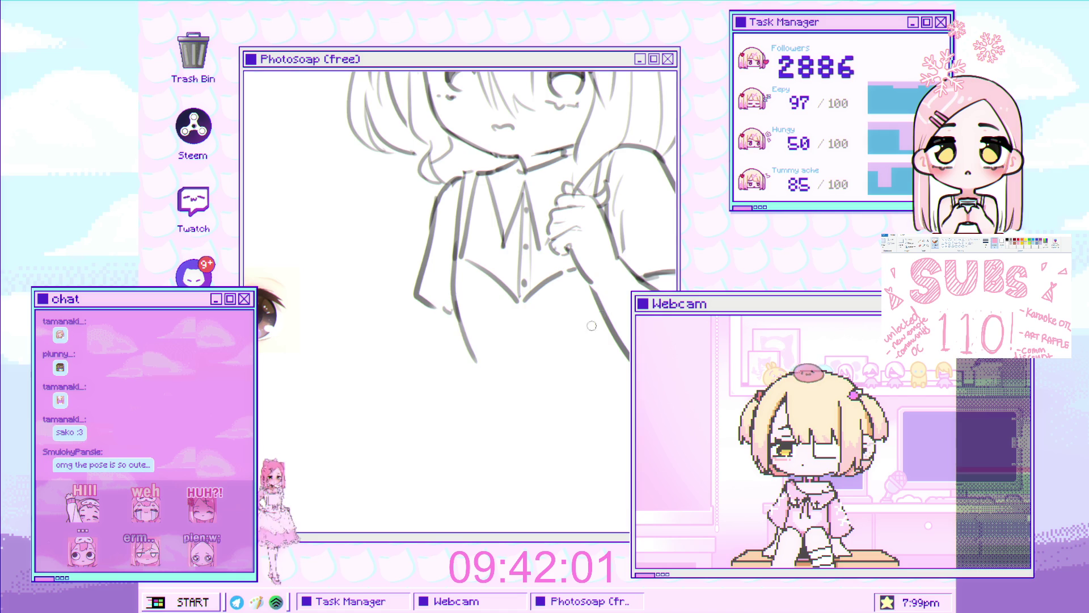
drag(598, 323, 503, 337)
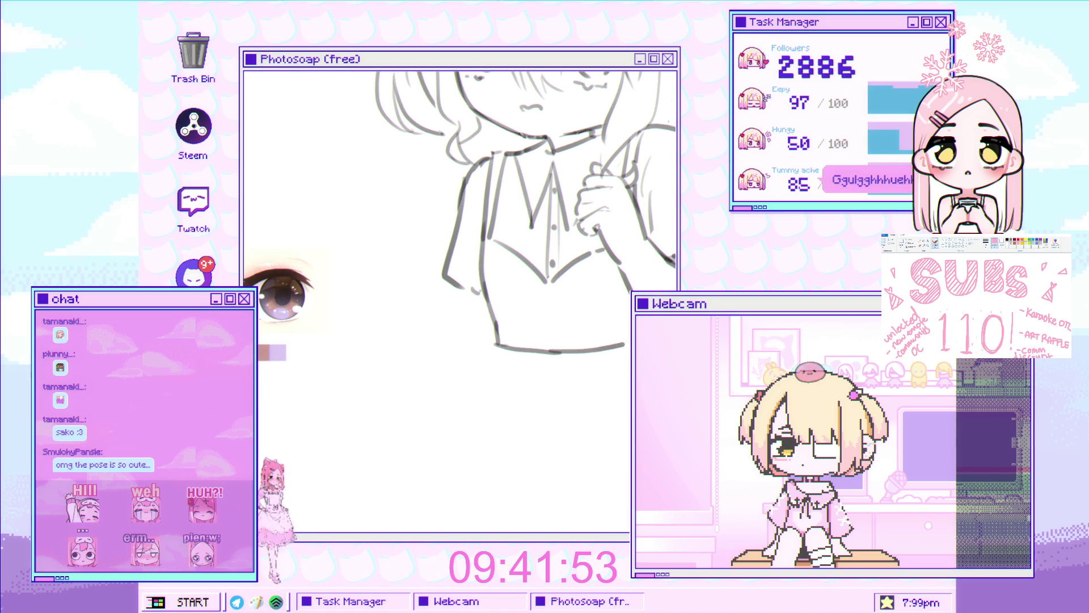
key(ctrl+z)
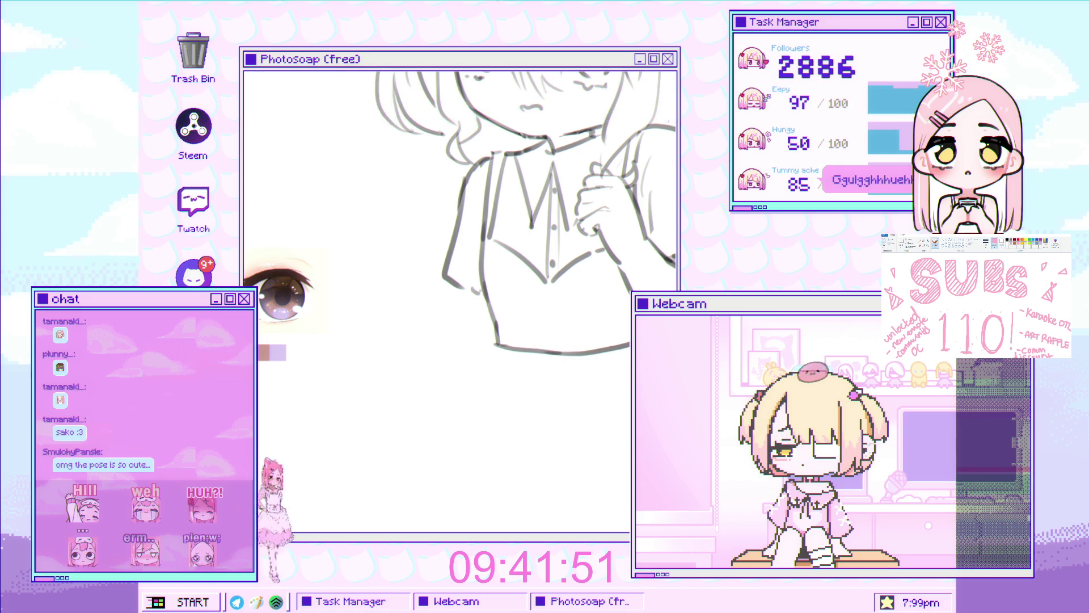
scroll(628, 344, down, 3)
scroll(545, 292, up, 3)
drag(544, 292, 530, 317)
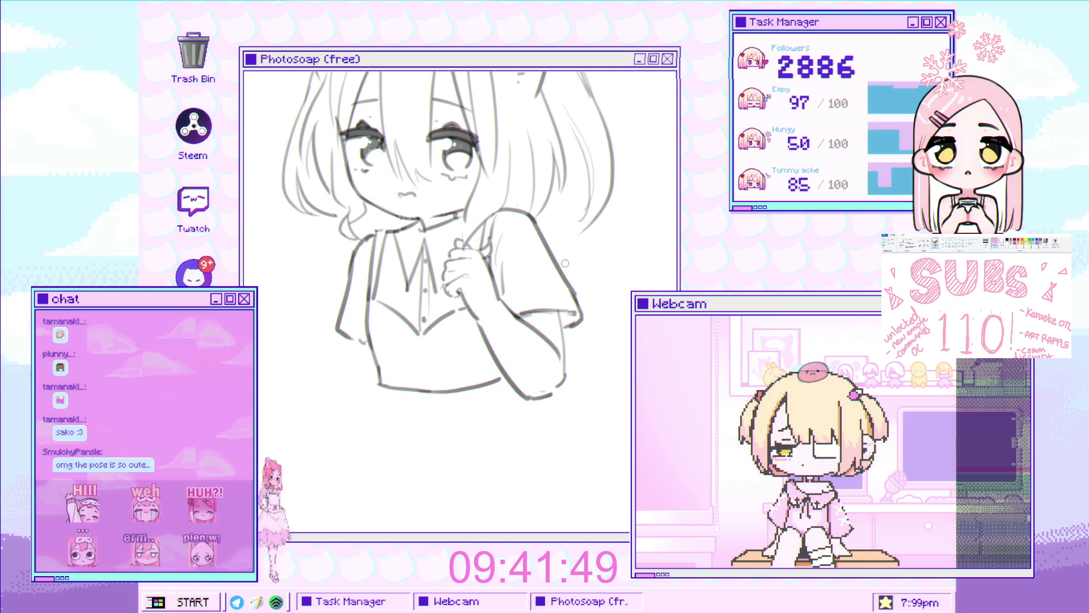
scroll(437, 296, down, 3)
scroll(361, 268, up, 2)
scroll(359, 268, up, 1)
scroll(340, 299, up, 1)
scroll(311, 339, up, 1)
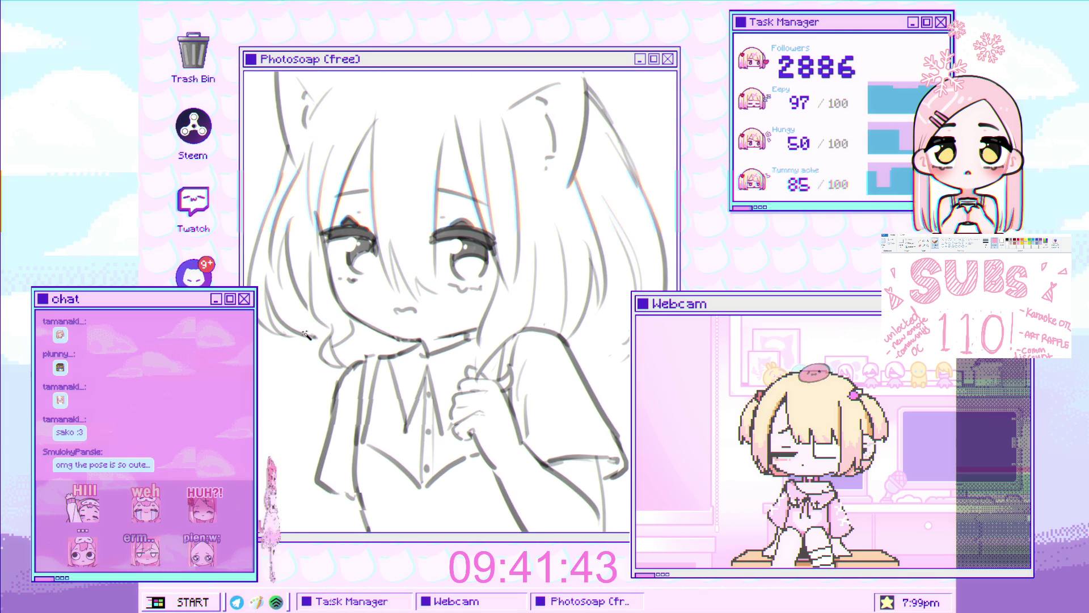
Clear the earlier hair selection and lasso the loose strands on the left side of her face
key(ctrl+t)
key(Return)
key(Return)
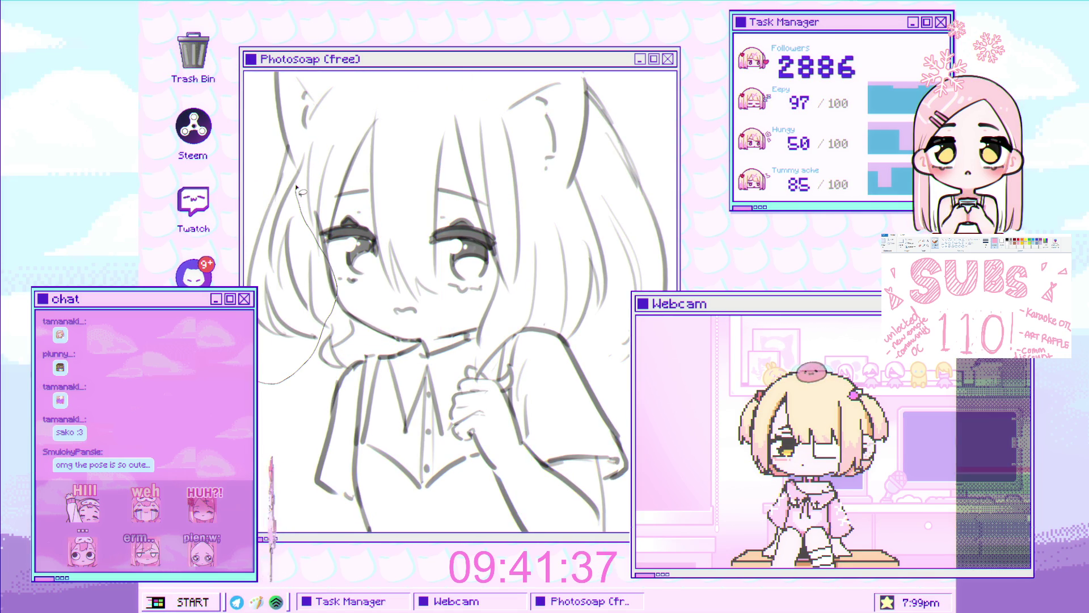
drag(298, 192, 302, 394)
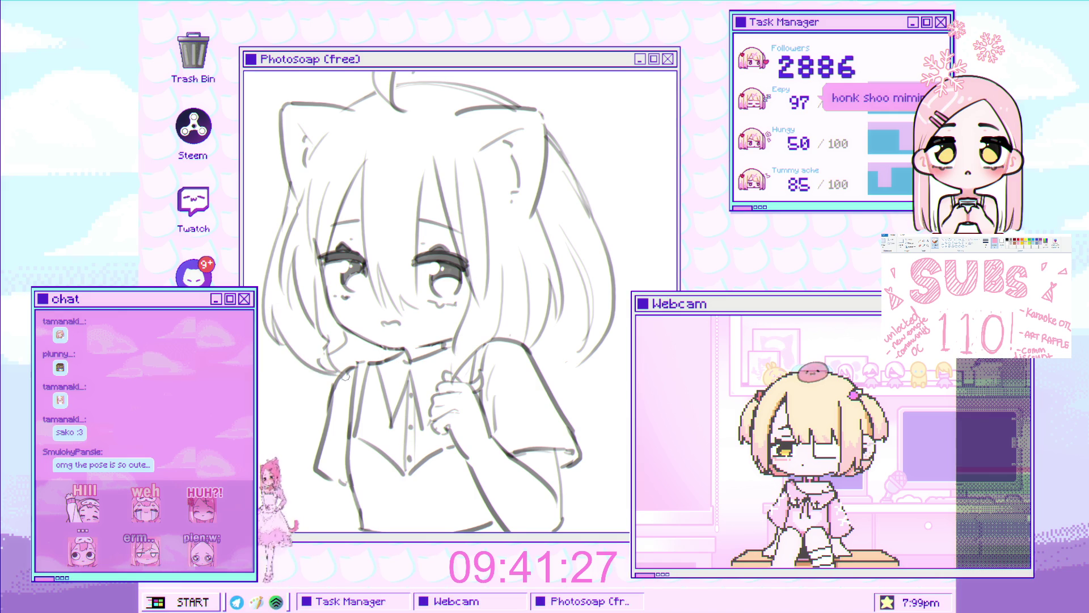
scroll(342, 375, down, 2)
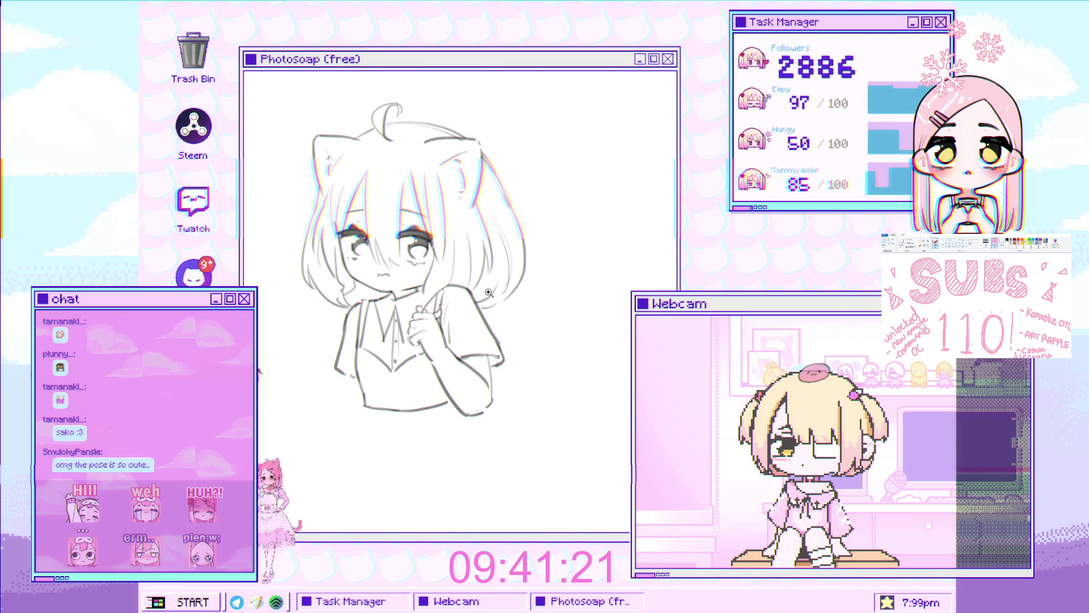
scroll(481, 309, up, 3)
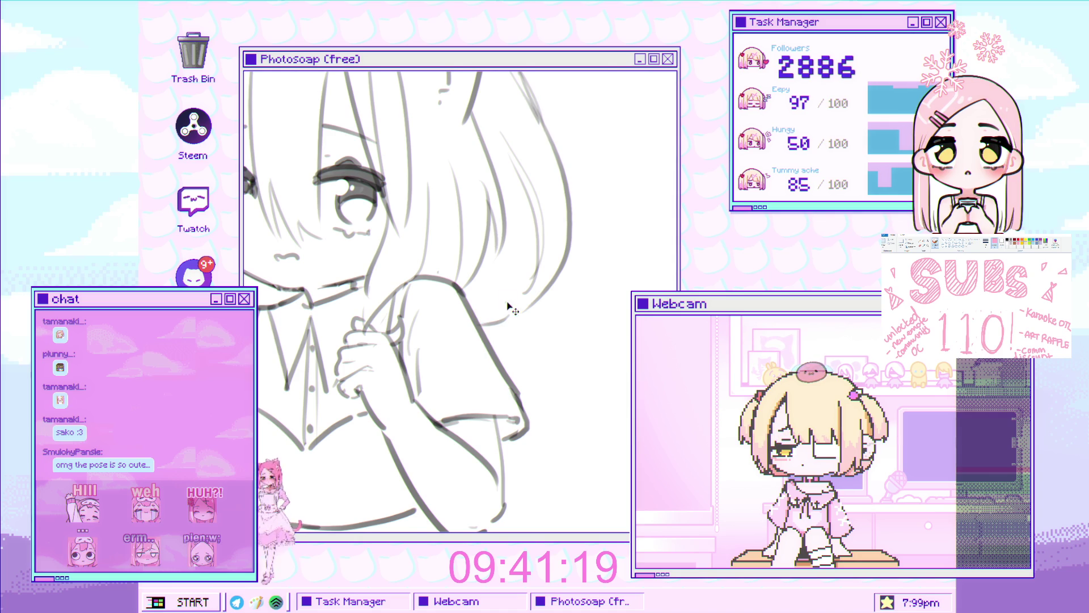
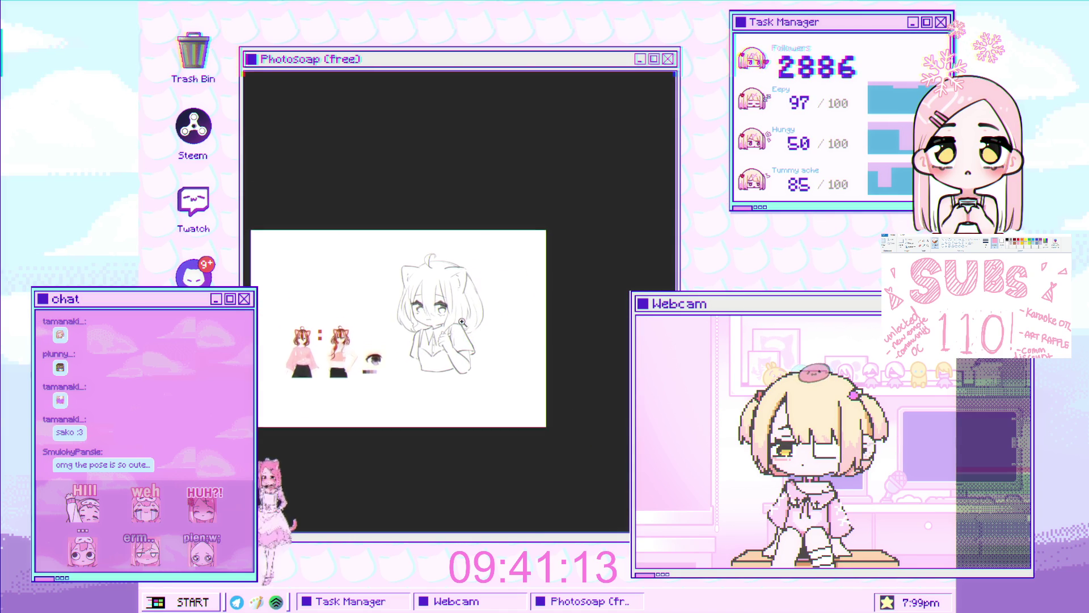
scroll(464, 325, up, 3)
scroll(357, 241, up, 1)
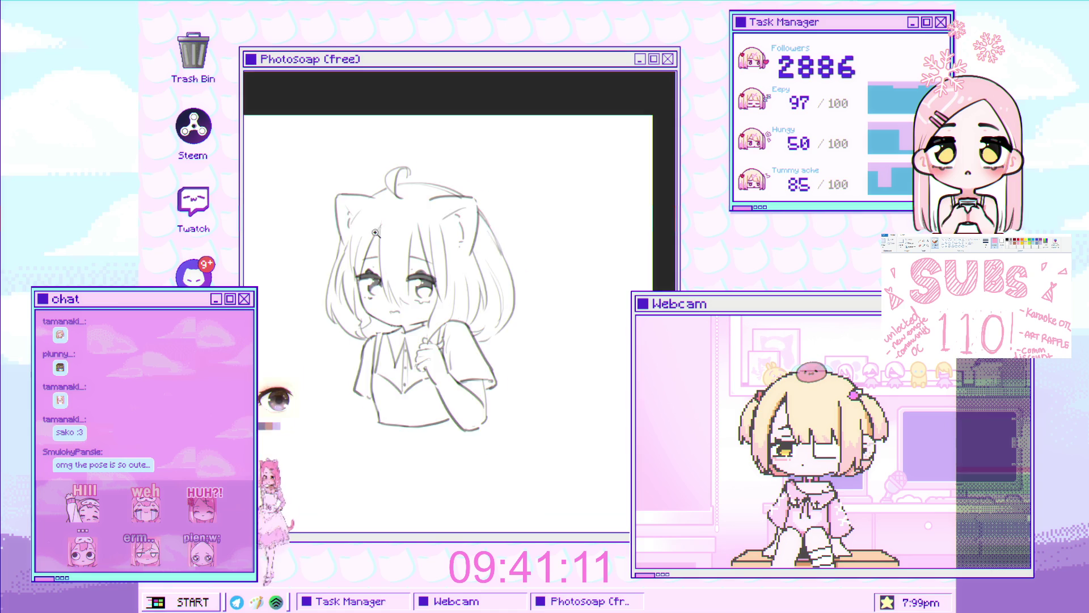
scroll(356, 240, up, 1)
scroll(429, 273, up, 1)
scroll(428, 273, up, 1)
scroll(434, 248, up, 1)
scroll(439, 204, up, 1)
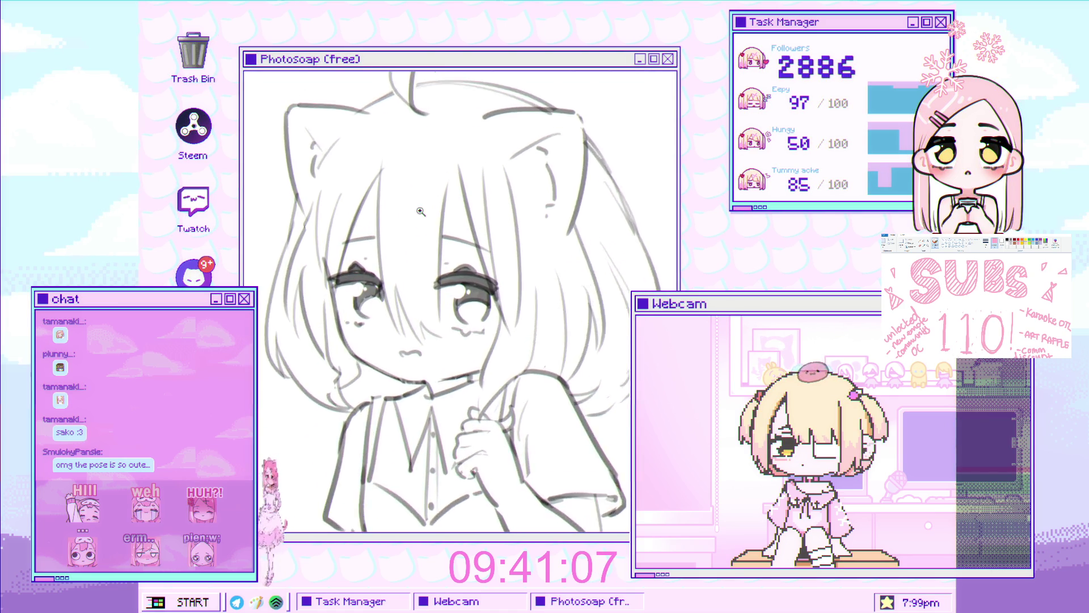
scroll(409, 206, up, 1)
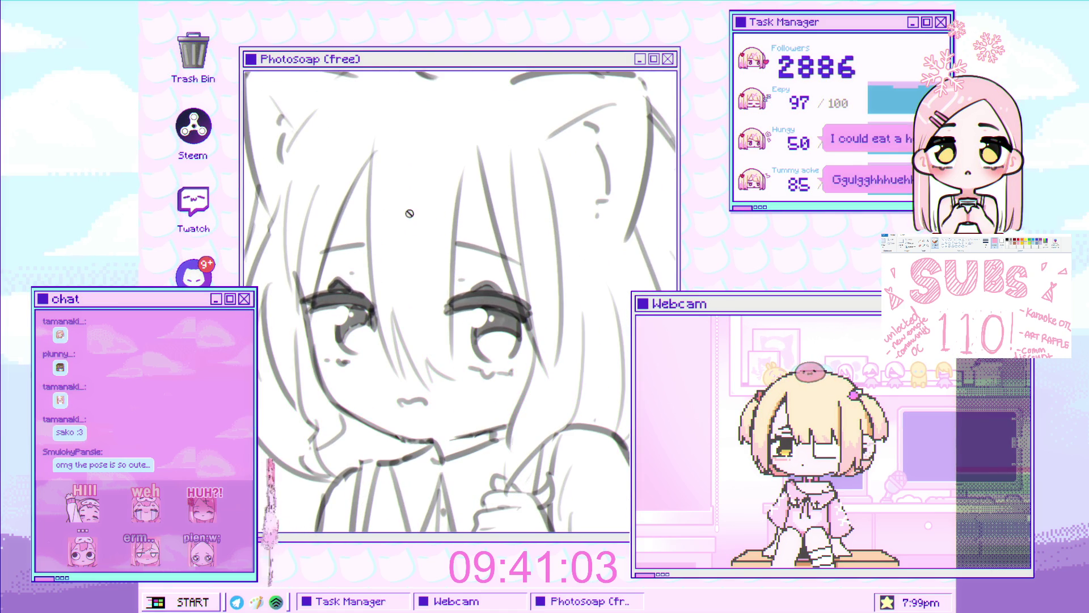
Shrink the brush with [ and bring the face into view for fine strand work
key([)
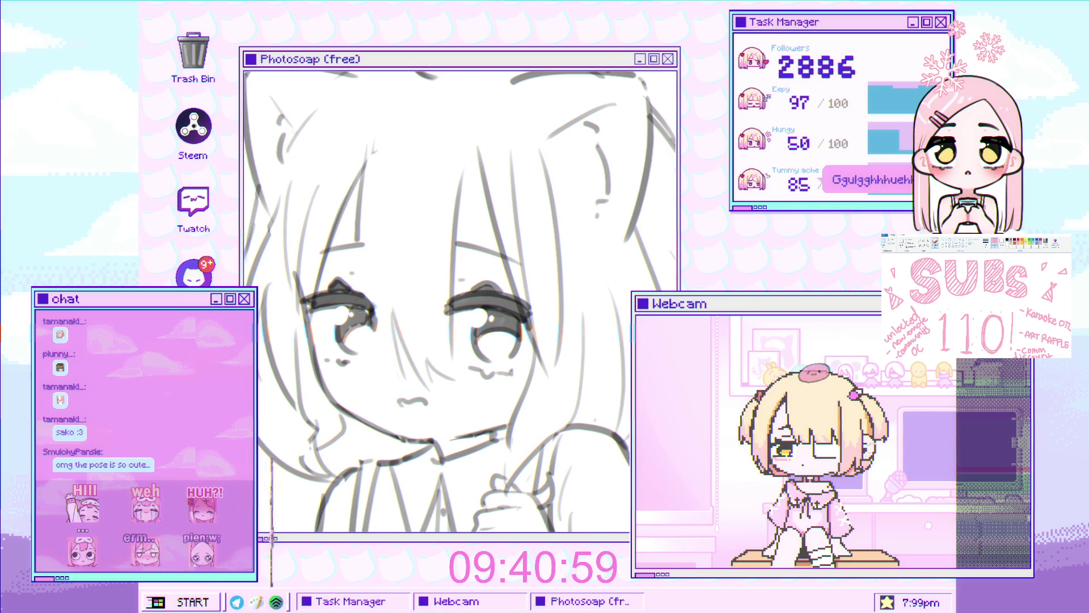
scroll(422, 308, down, 3)
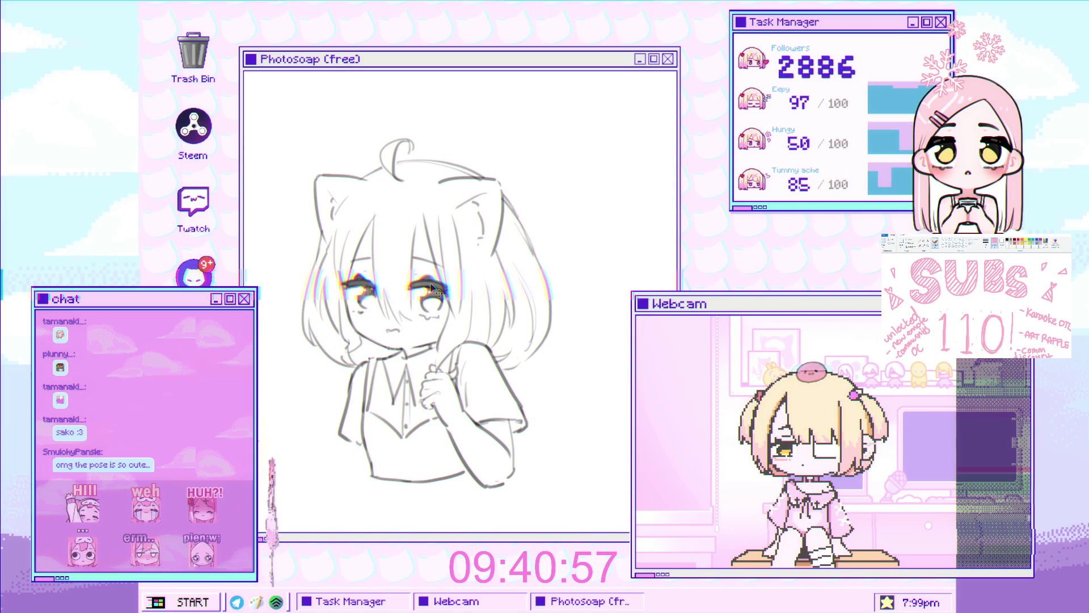
scroll(433, 288, down, 1)
scroll(347, 333, up, 3)
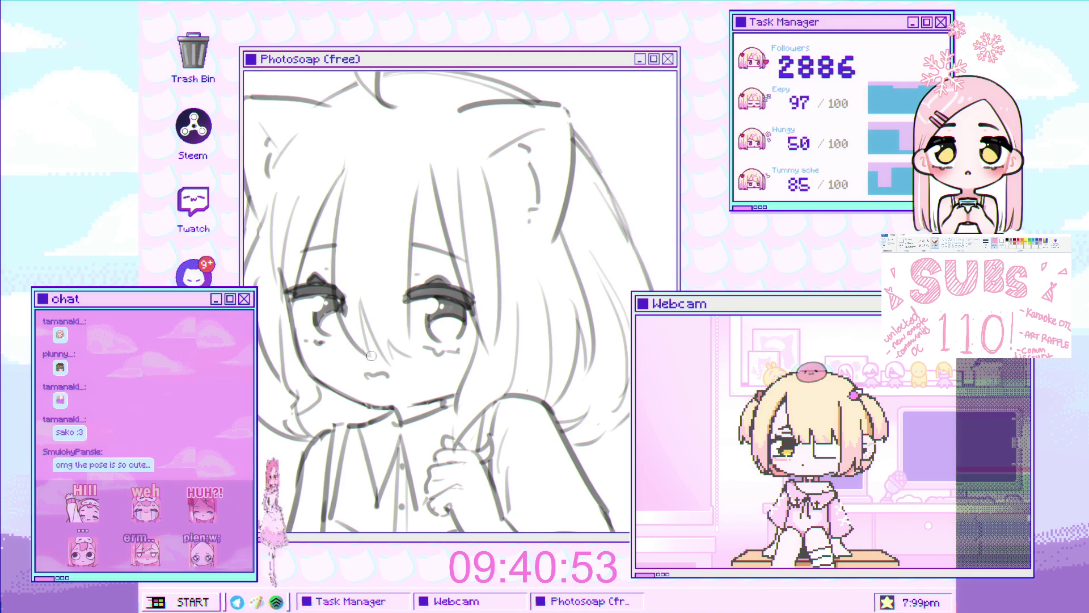
scroll(375, 256, down, 2)
scroll(406, 291, down, 3)
scroll(401, 281, down, 2)
scroll(387, 259, up, 1)
scroll(377, 237, up, 1)
scroll(379, 237, up, 2)
scroll(366, 255, up, 2)
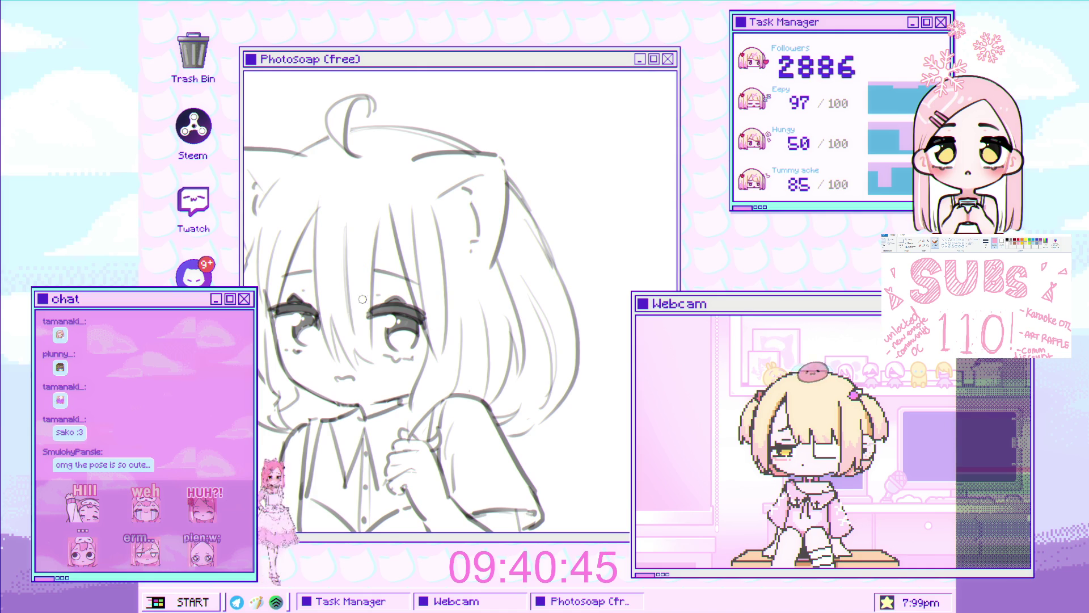
scroll(367, 296, down, 1)
scroll(383, 281, down, 1)
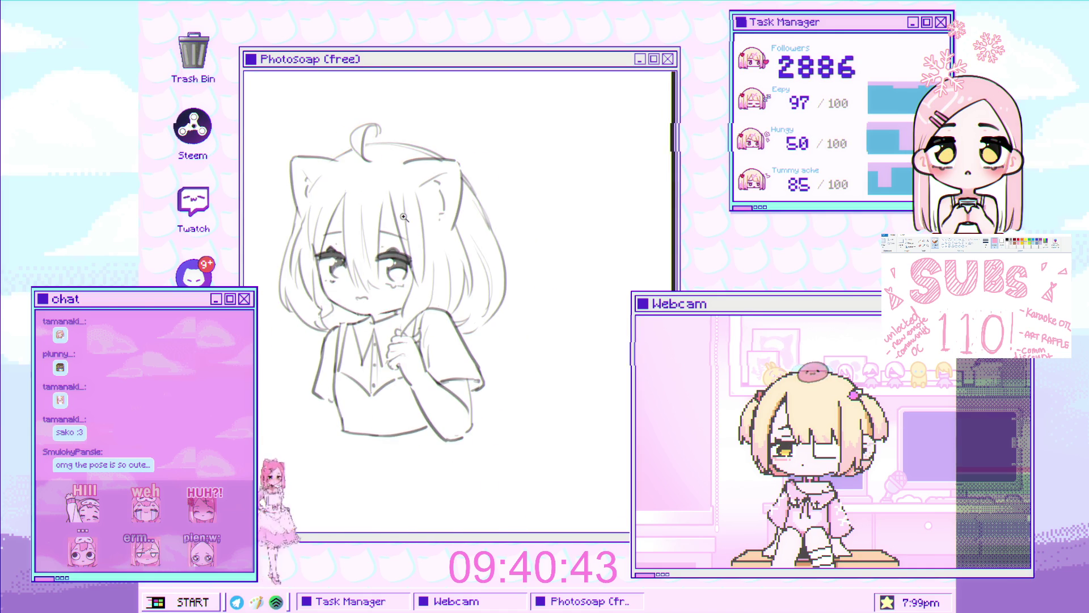
scroll(405, 268, down, 1)
scroll(395, 255, up, 1)
scroll(374, 234, up, 1)
scroll(341, 209, up, 1)
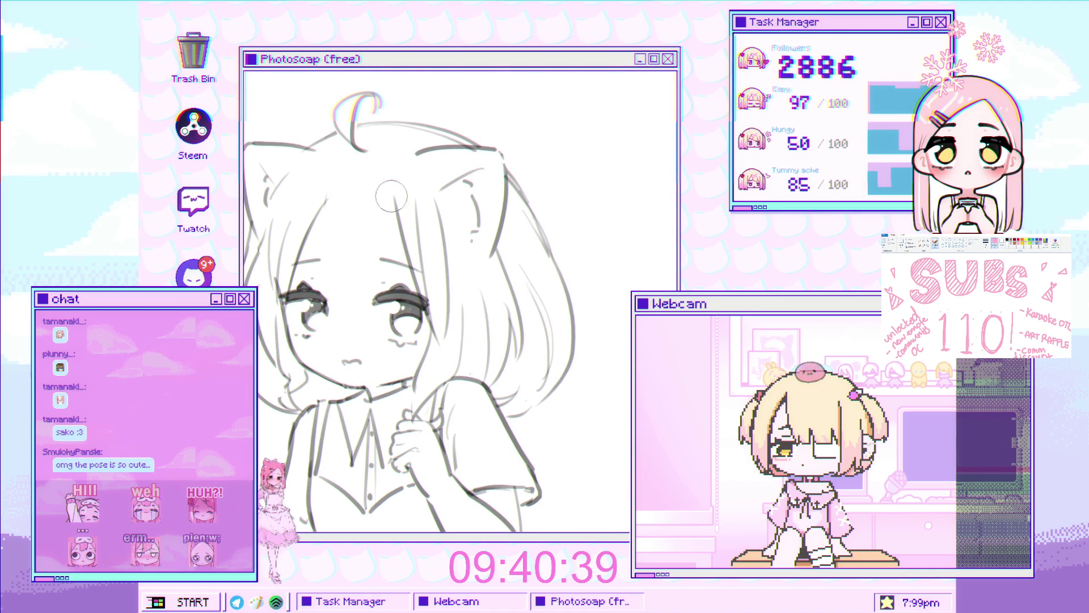
scroll(361, 237, up, 1)
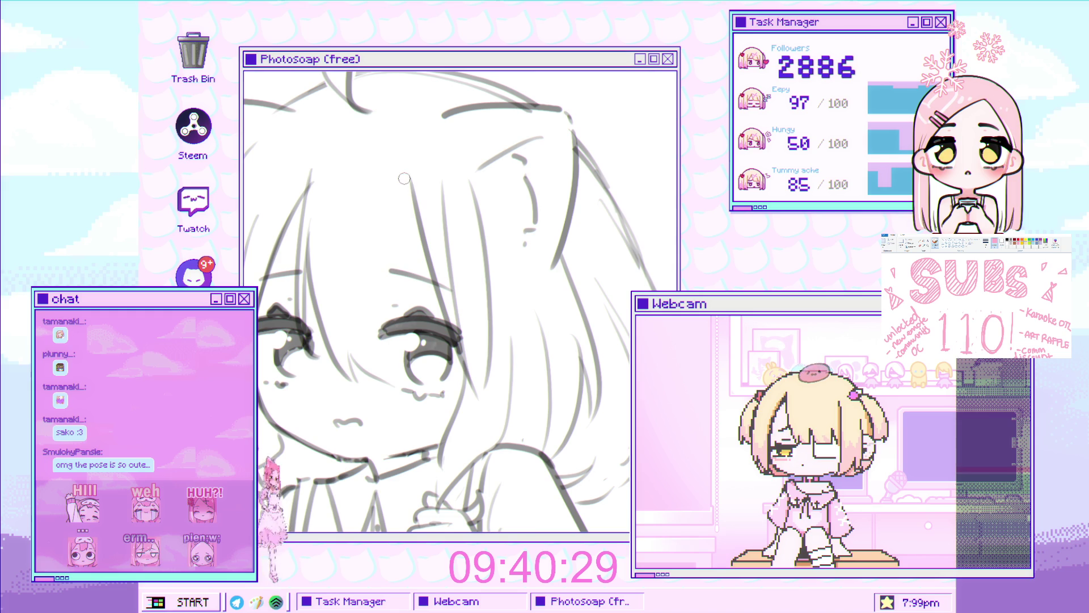
scroll(390, 345, down, 5)
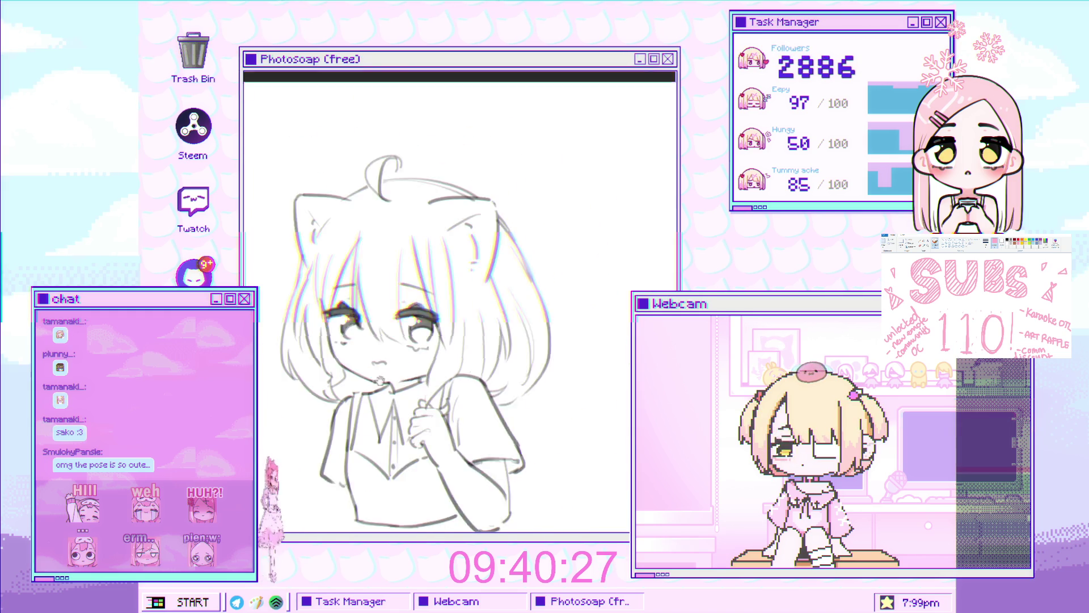
scroll(392, 345, up, 5)
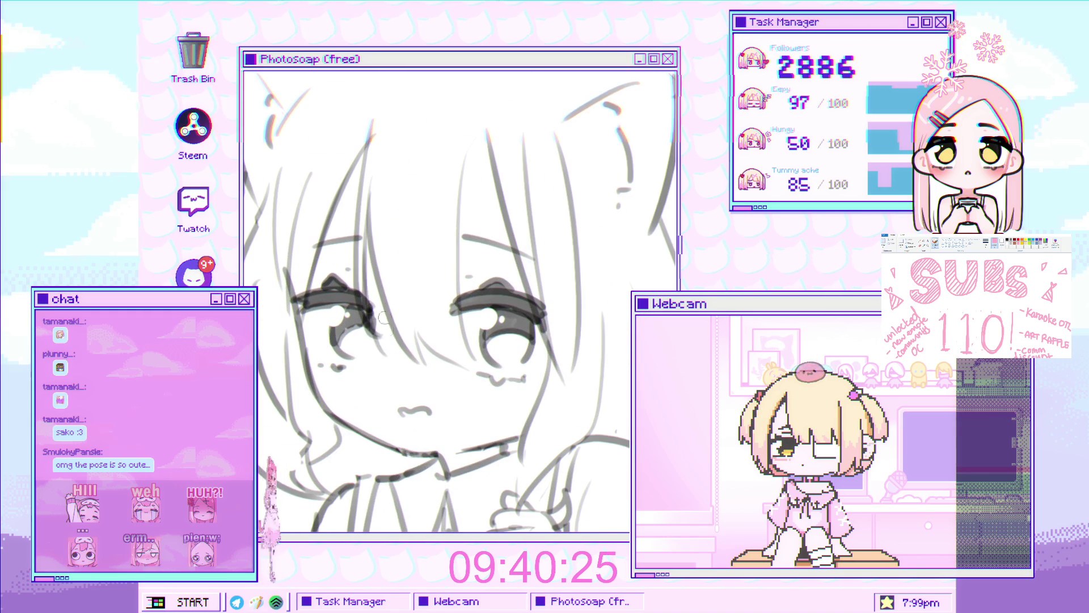
scroll(332, 383, down, 3)
scroll(332, 384, down, 1)
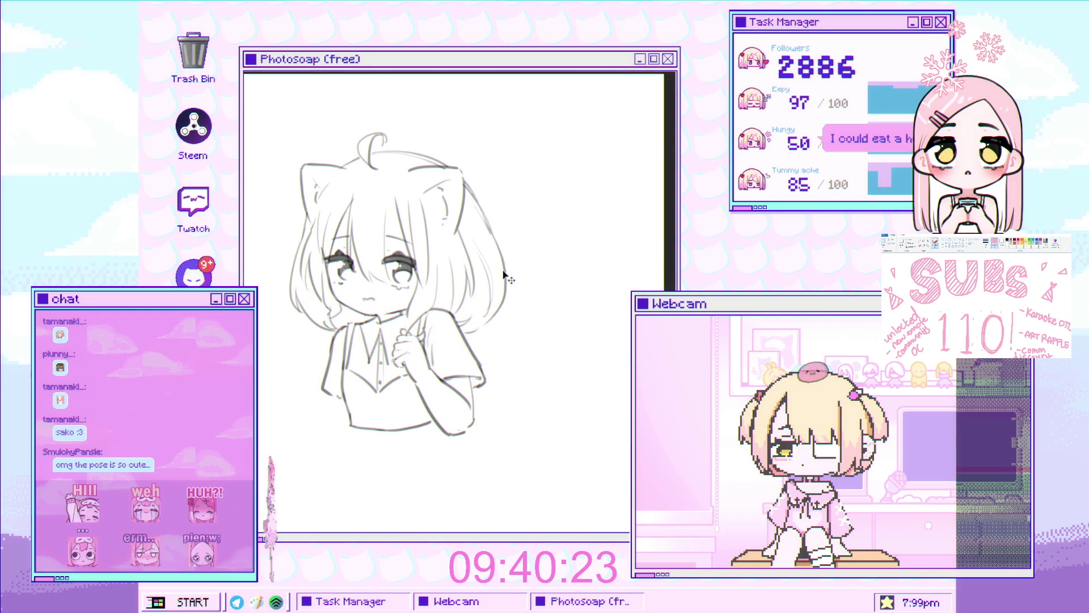
scroll(451, 285, up, 2)
scroll(452, 285, up, 1)
drag(452, 285, 384, 308)
scroll(391, 289, up, 1)
scroll(398, 262, down, 2)
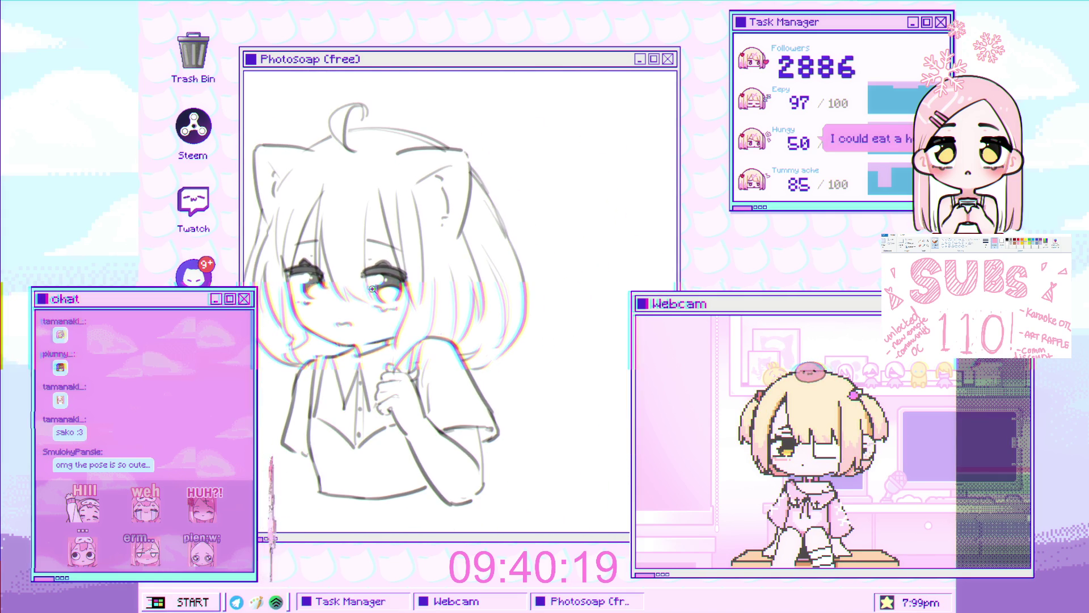
scroll(398, 259, up, 1)
scroll(350, 319, up, 1)
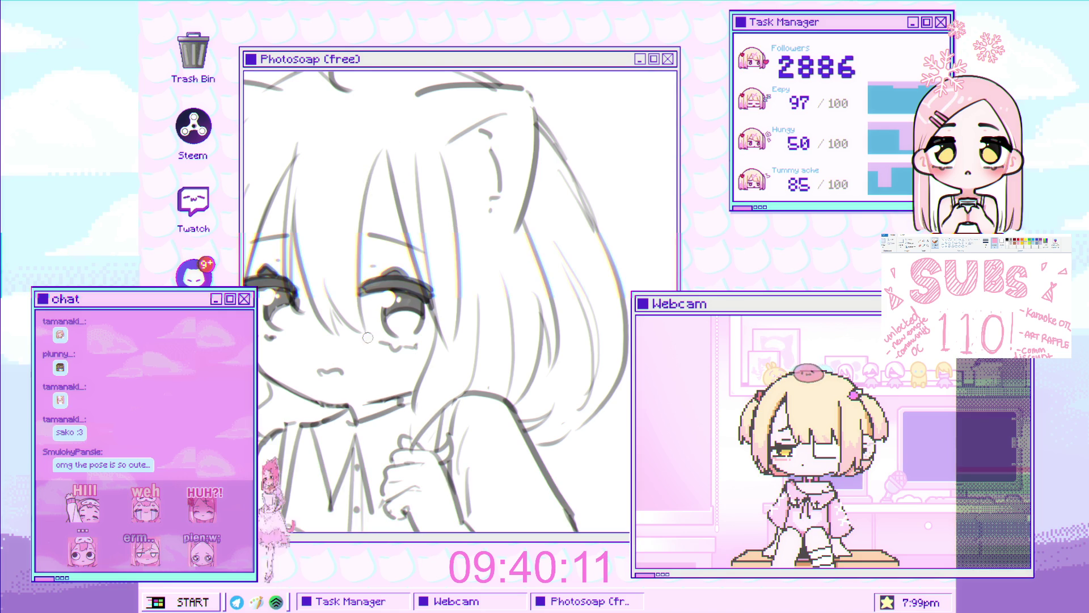
scroll(368, 338, down, 1)
scroll(409, 307, down, 2)
scroll(443, 290, down, 1)
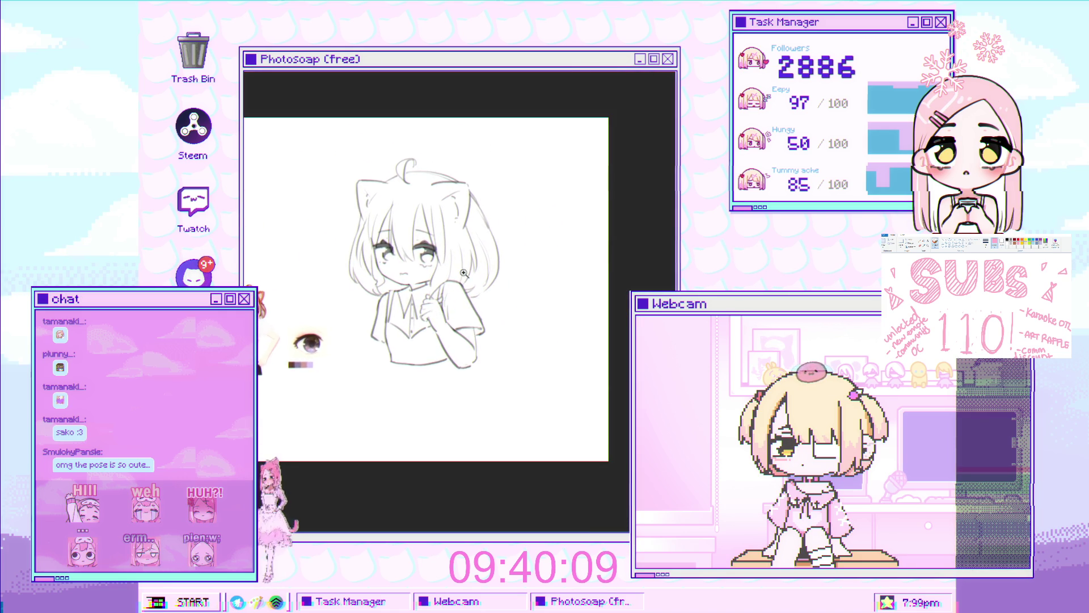
scroll(464, 277, up, 1)
scroll(442, 247, up, 1)
scroll(417, 196, up, 2)
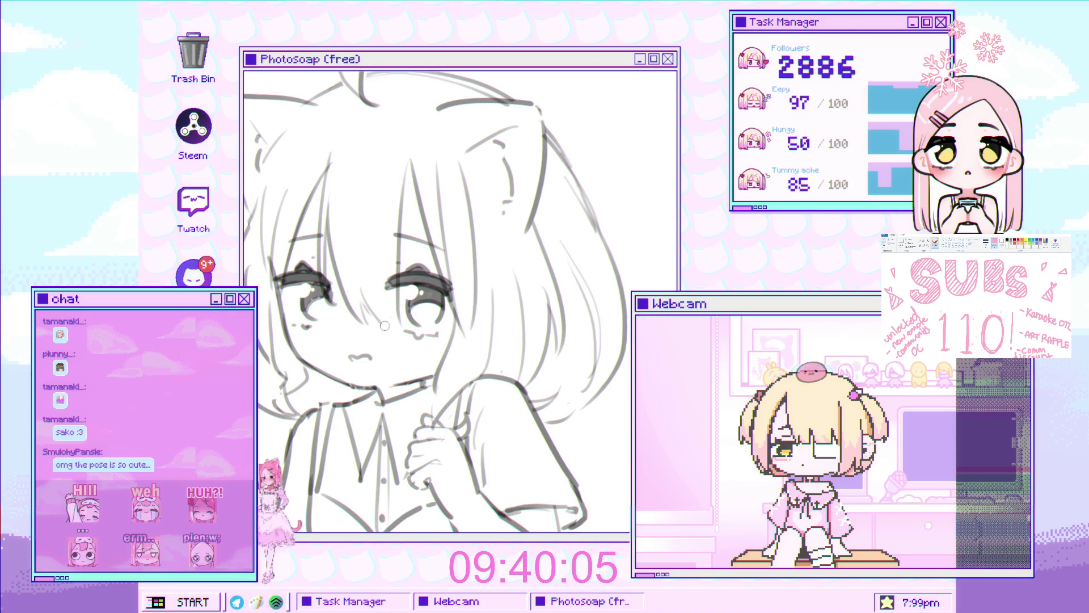
scroll(438, 331, down, 1)
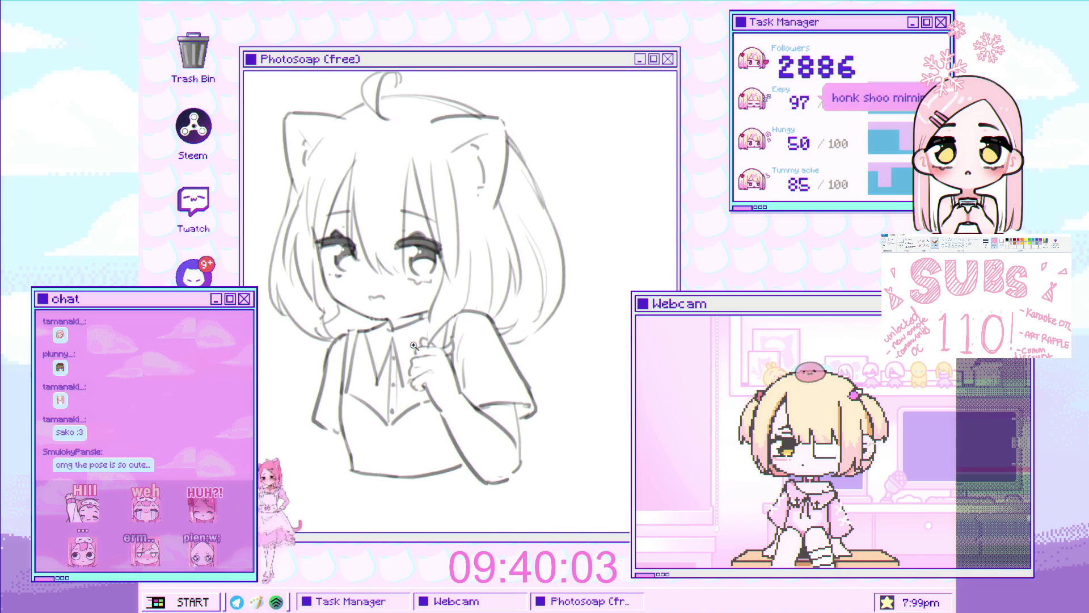
scroll(447, 290, down, 1)
scroll(452, 255, down, 1)
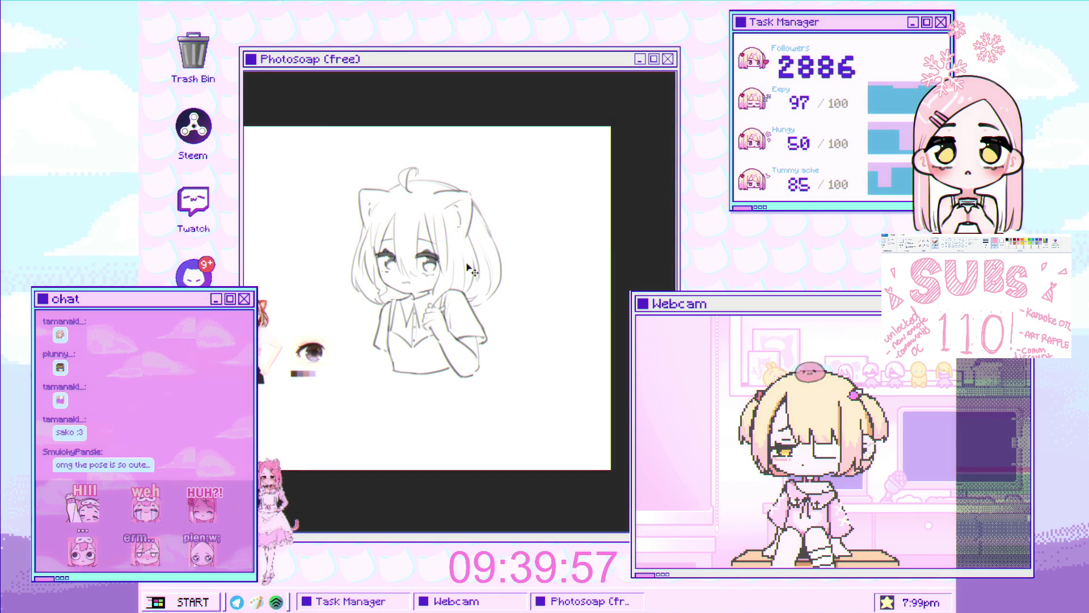
scroll(422, 264, up, 5)
scroll(422, 273, down, 5)
scroll(422, 282, up, 5)
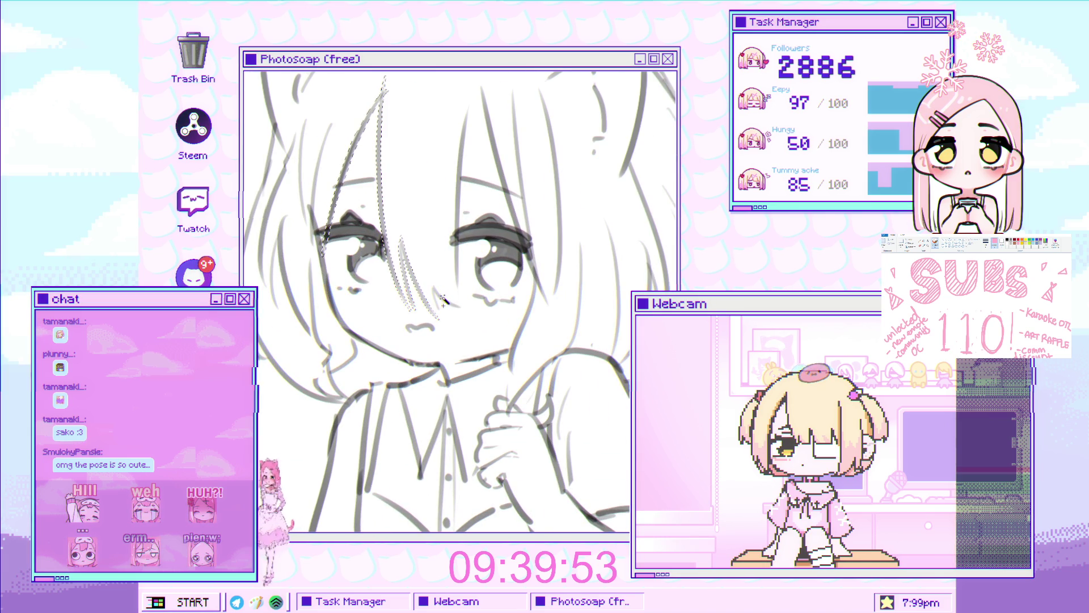
drag(398, 286, 343, 350)
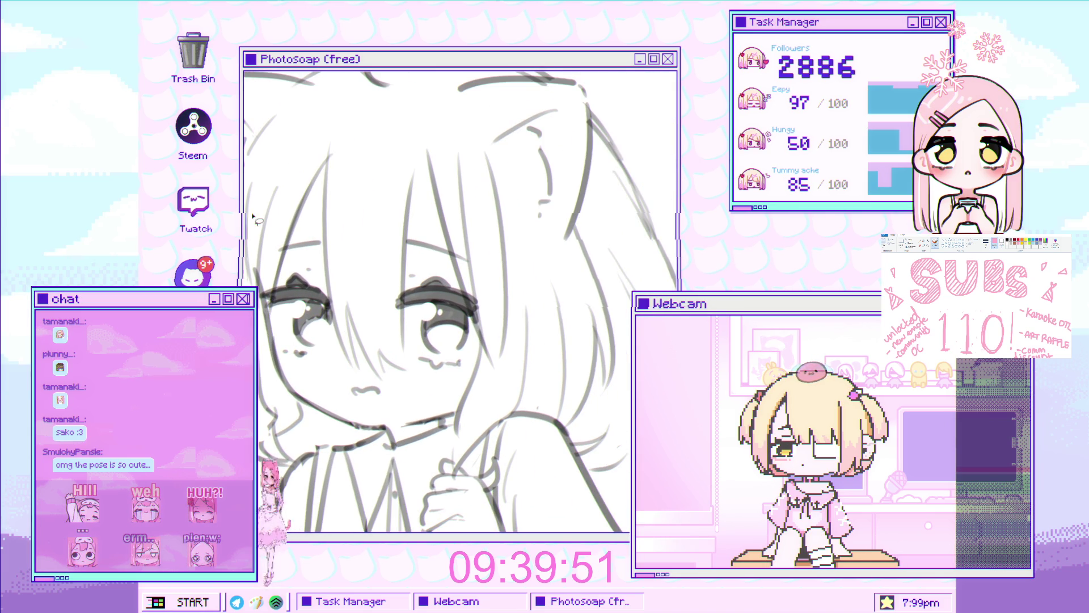
Outline the hair strand over the eye with a selection, then clear it
drag(340, 143, 325, 339)
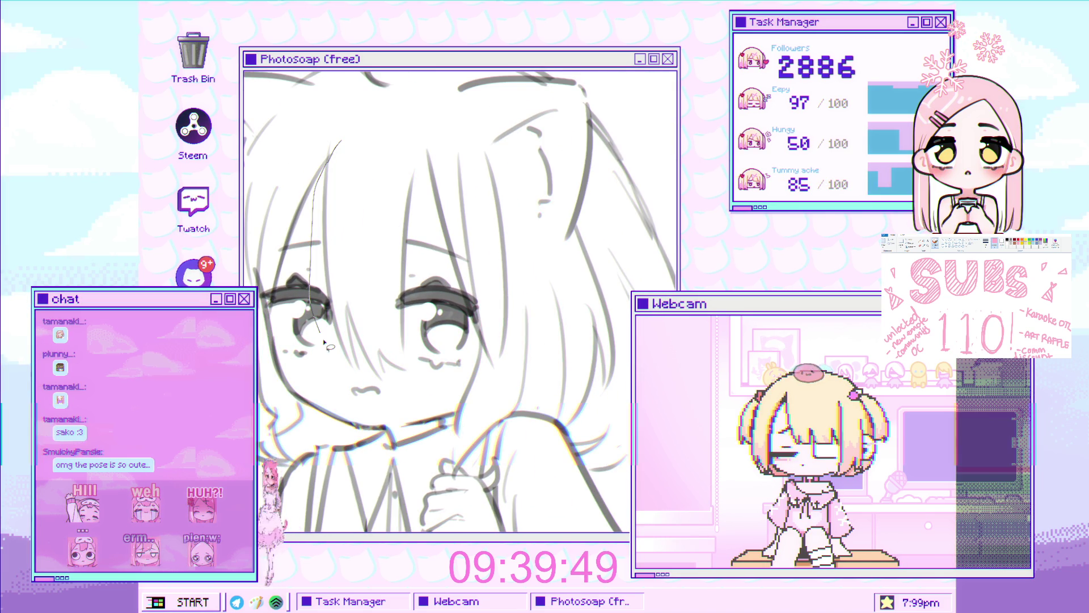
drag(352, 375, 426, 296)
drag(422, 173, 414, 142)
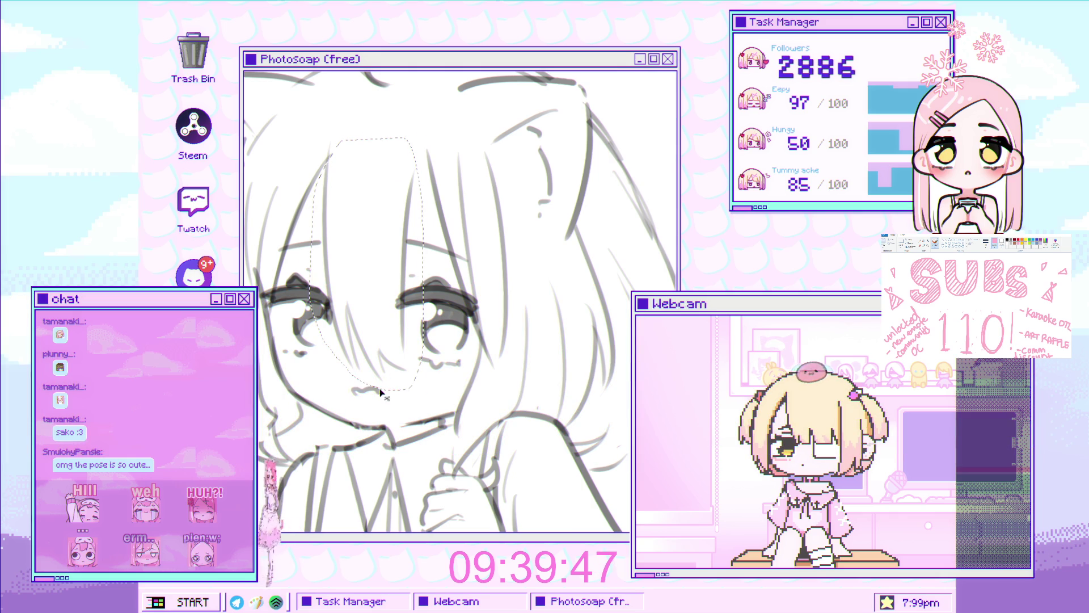
key(ctrl+d)
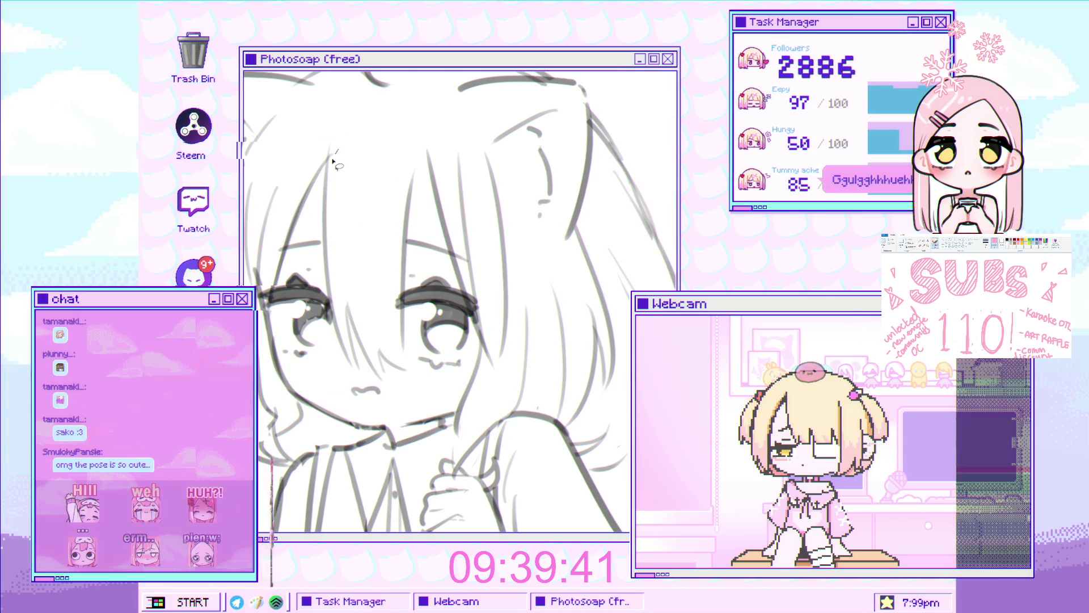
Free-transform part of the face and commit the change
drag(420, 200, 338, 150)
key(ctrl+t)
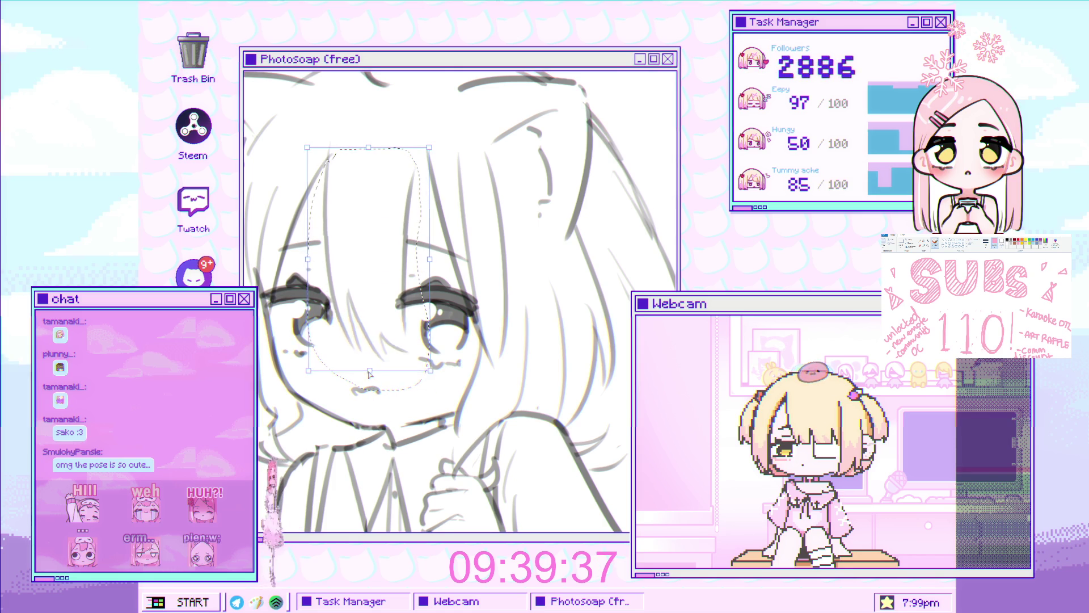
key(ctrl+minus)
key(ctrl+minus)
key(ctrl+minus)
key(ctrl+minus)
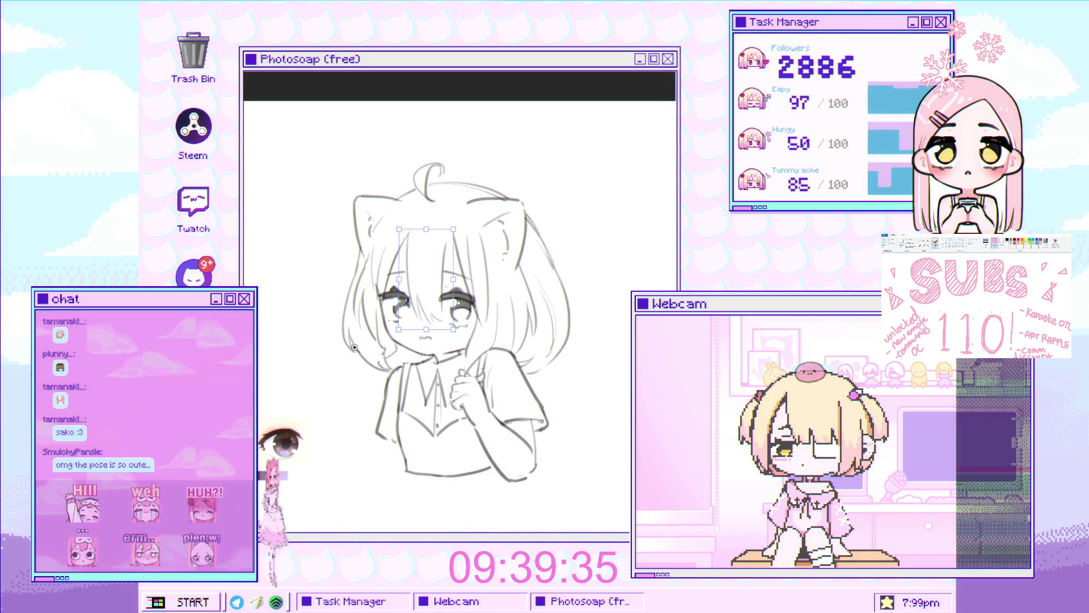
key(ctrl+plus)
key(ctrl+plus)
key(ctrl+plus)
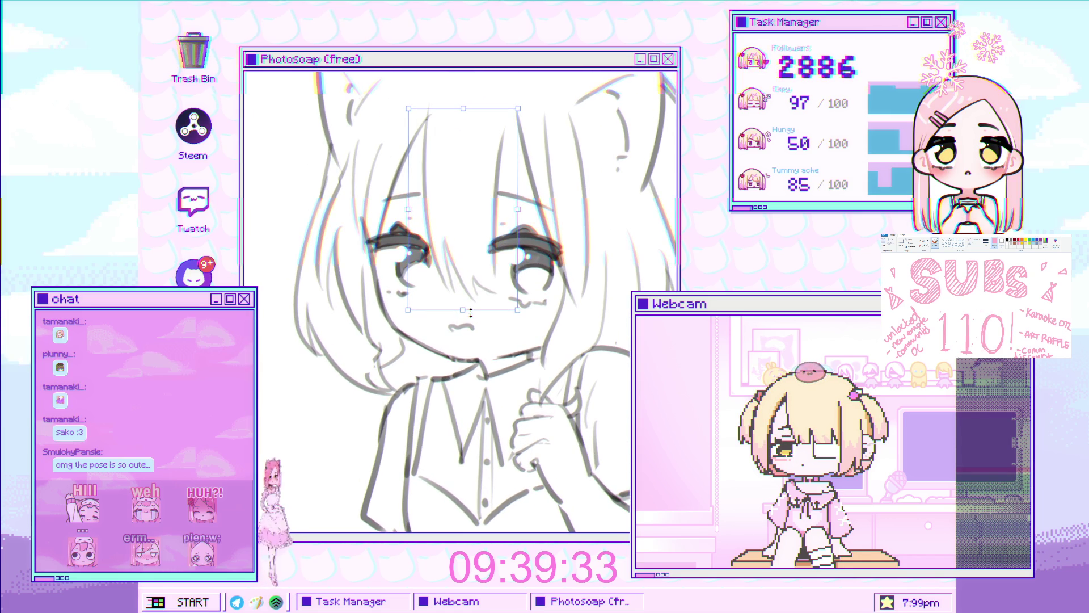
key(ctrl+minus)
key(Return)
key(ctrl+minus)
key(ctrl+minus)
key(ctrl+minus)
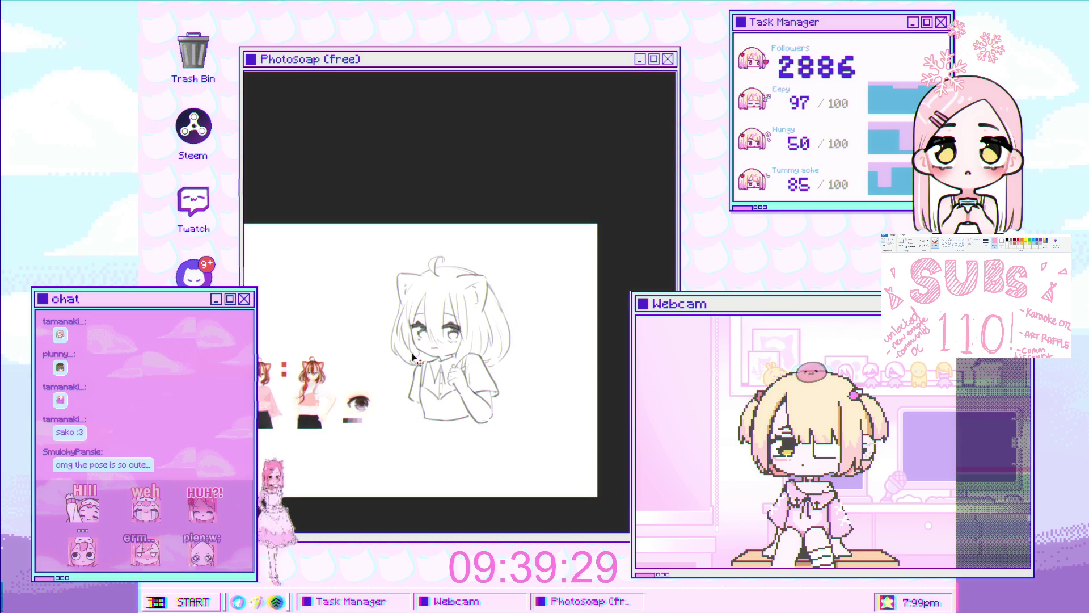
key(ctrl+minus)
key(ctrl+minus)
key(ctrl+plus)
key(ctrl+plus)
key(ctrl+plus)
Lasso the face and widen its top into a trapezoid in free transform
key(l)
drag(334, 254, 398, 255)
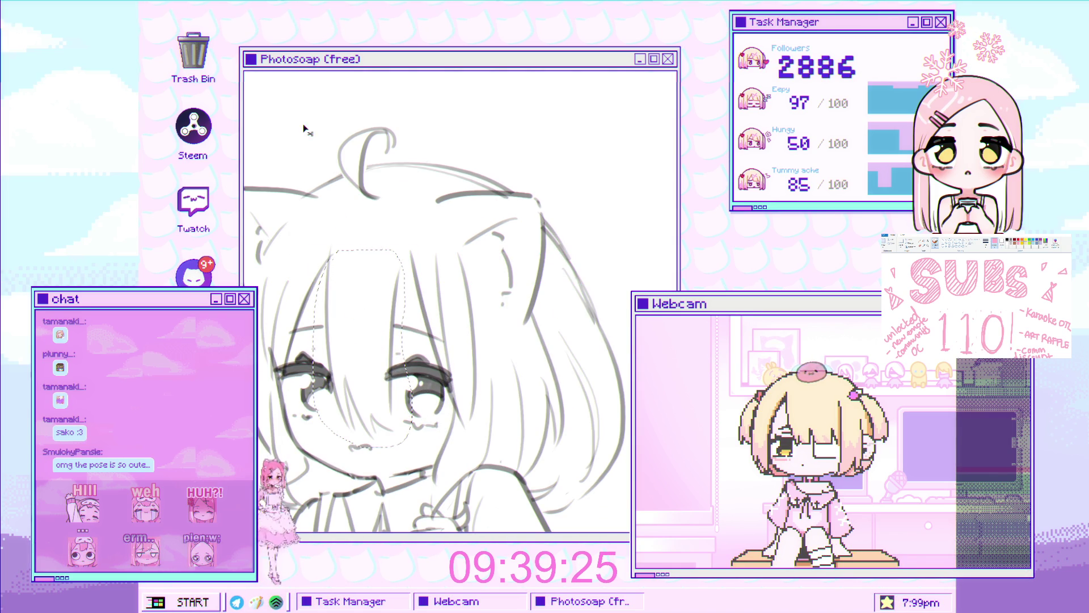
key(ctrl+t)
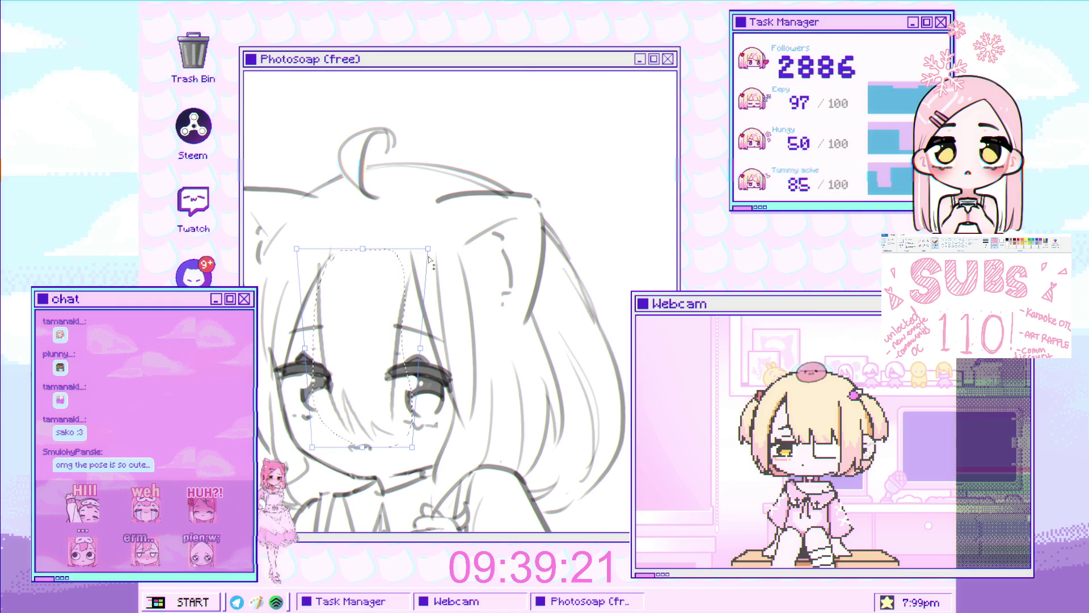
drag(413, 251, 428, 237)
scroll(409, 304, down, 3)
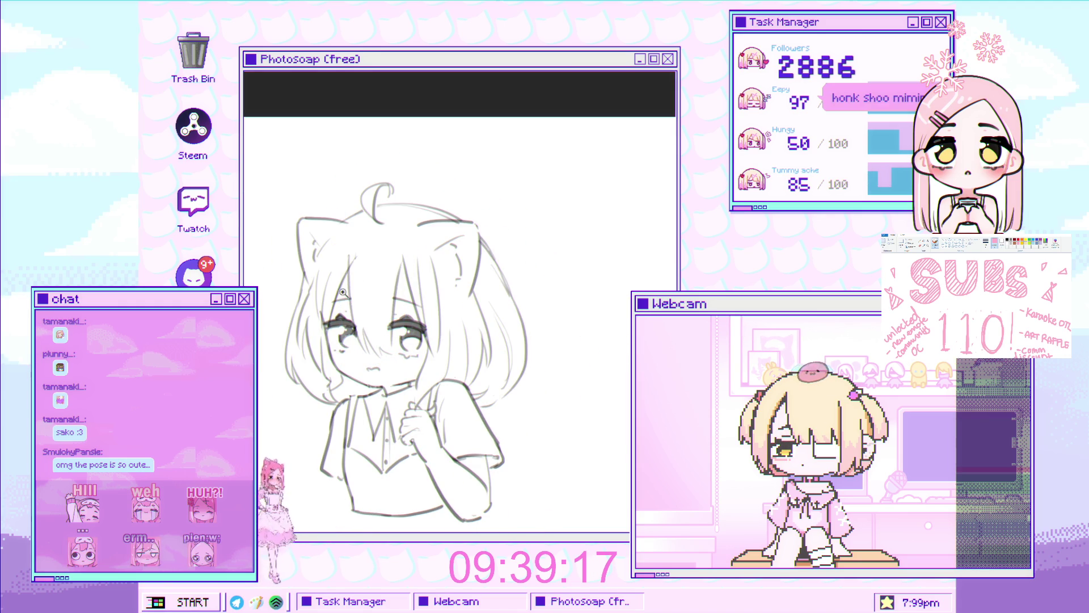
Commit the face reshaping and make the brush much smaller for the clutching hand
key(Return)
scroll(375, 250, up, 2)
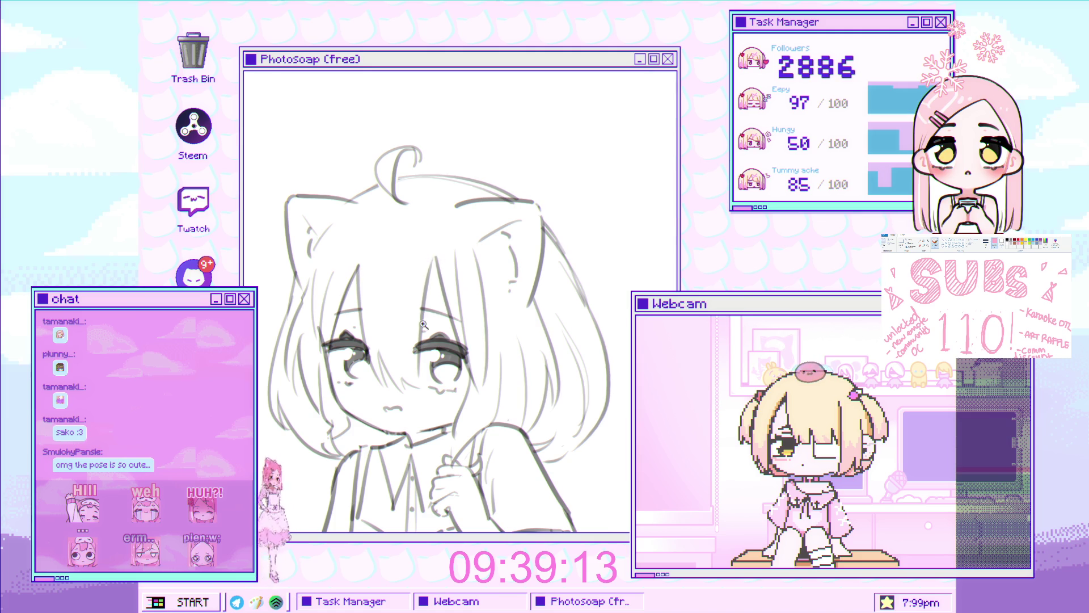
scroll(409, 267, down, 2)
scroll(409, 267, down, 1)
scroll(408, 265, up, 1)
scroll(409, 266, up, 1)
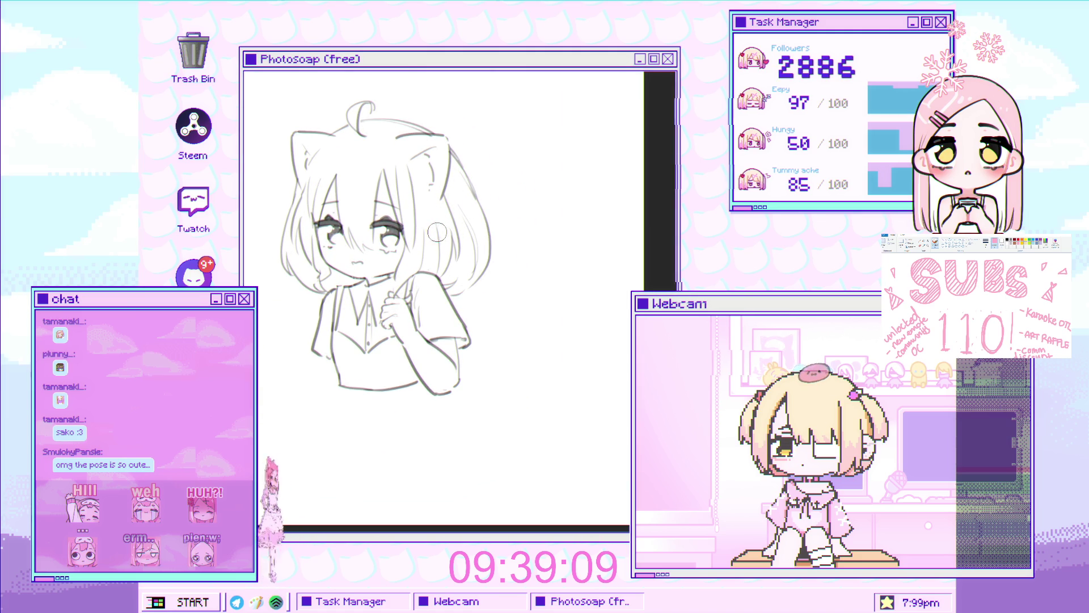
scroll(408, 275, up, 3)
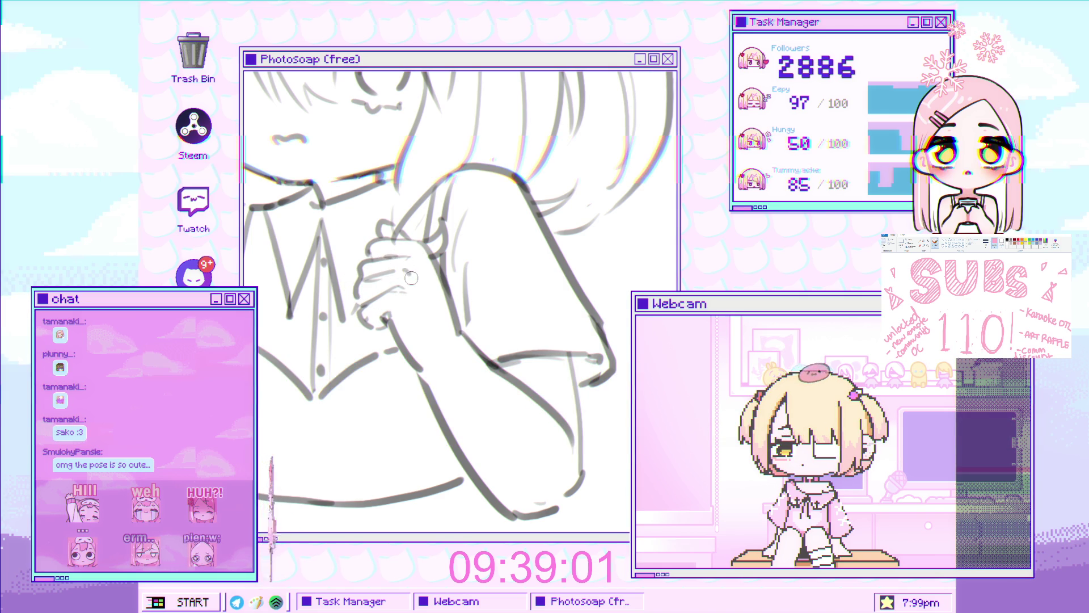
scroll(409, 273, down, 3)
scroll(402, 278, down, 2)
scroll(396, 281, down, 2)
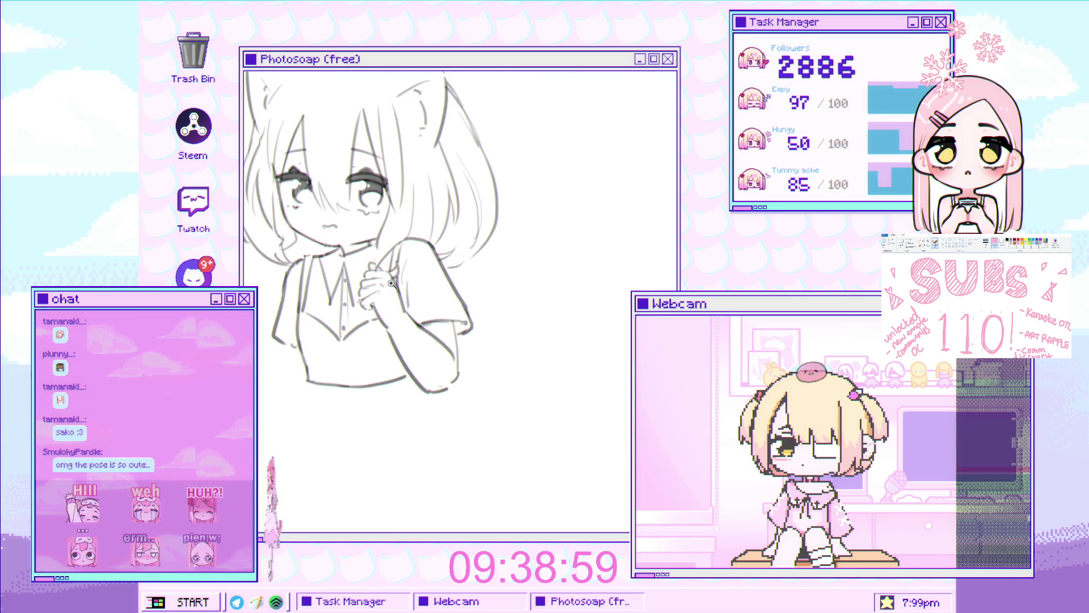
scroll(399, 280, up, 2)
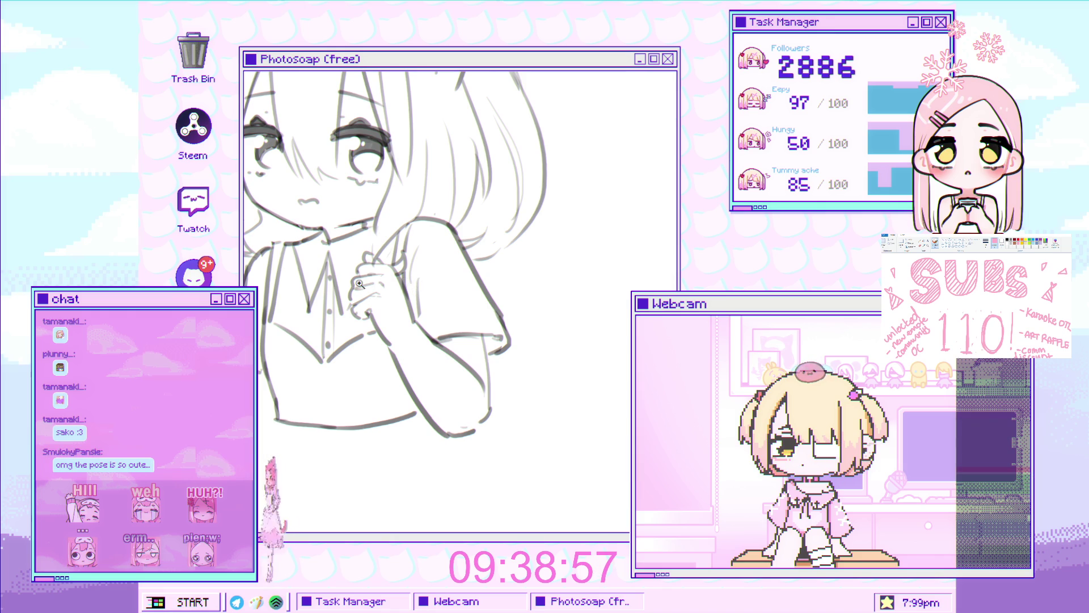
scroll(366, 281, up, 2)
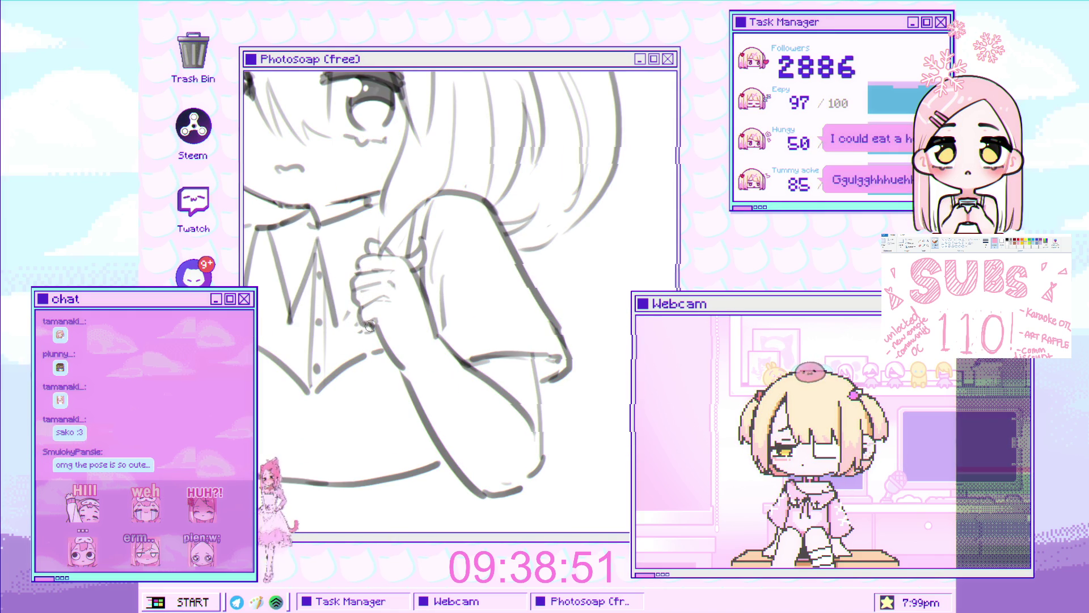
scroll(360, 314, down, 2)
scroll(405, 314, up, 3)
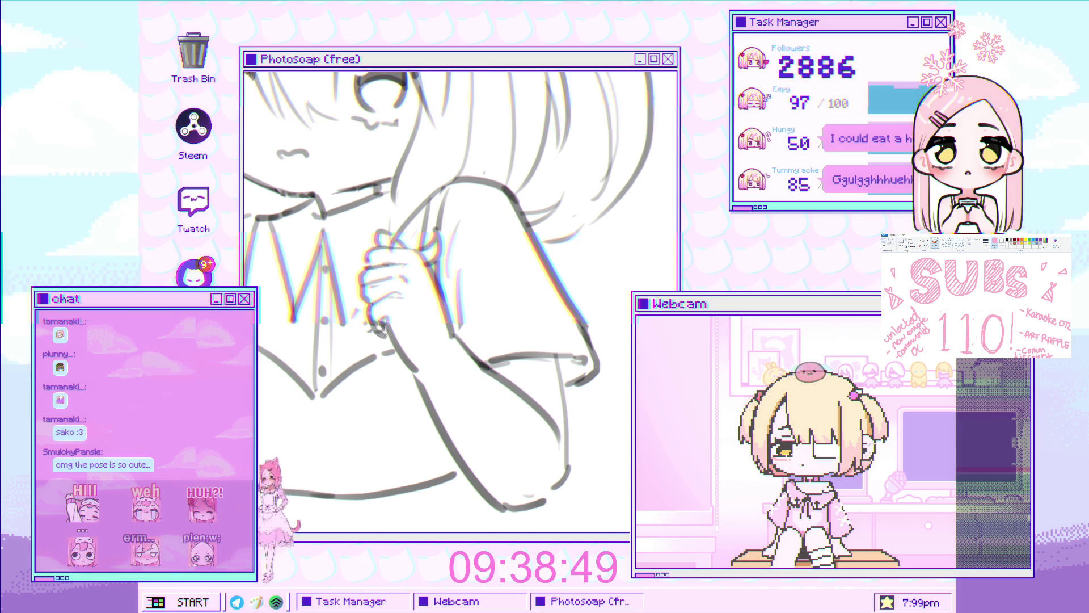
scroll(372, 315, down, 3)
scroll(409, 314, up, 3)
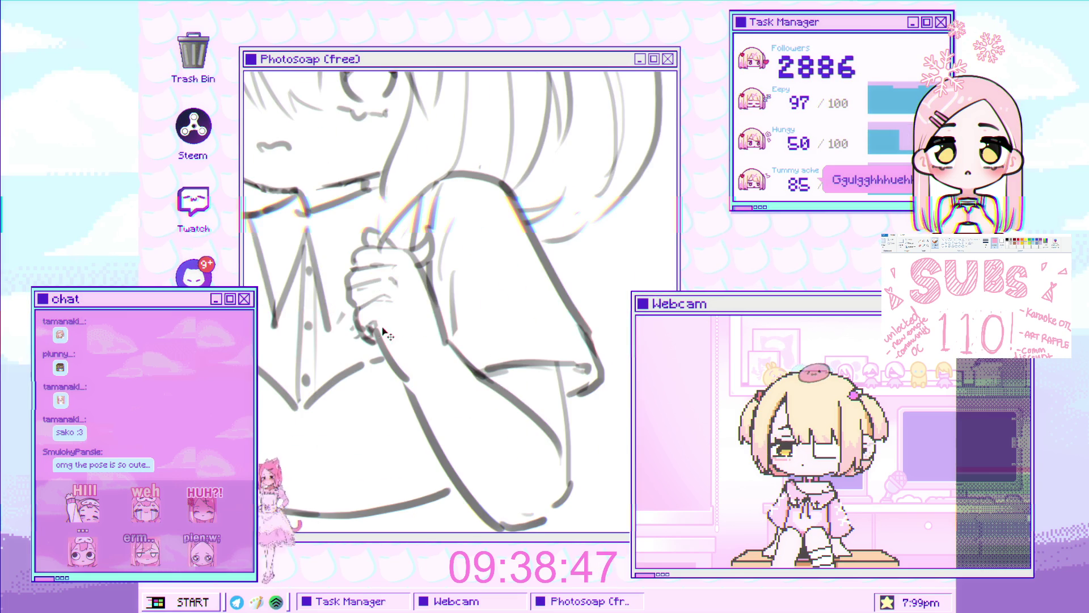
key(bracketleft)
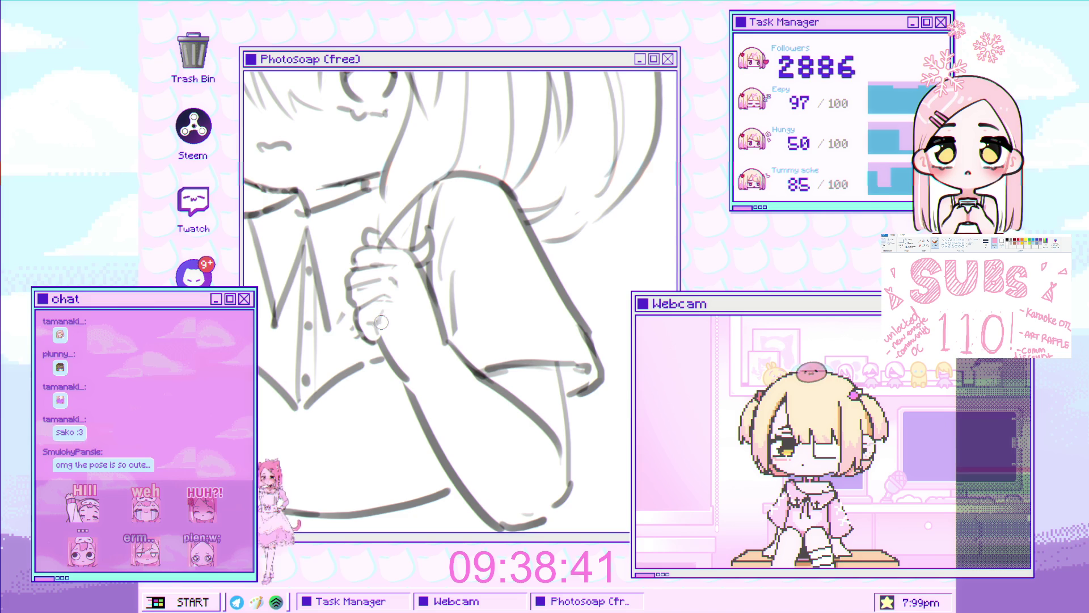
scroll(378, 320, down, 3)
scroll(421, 335, down, 3)
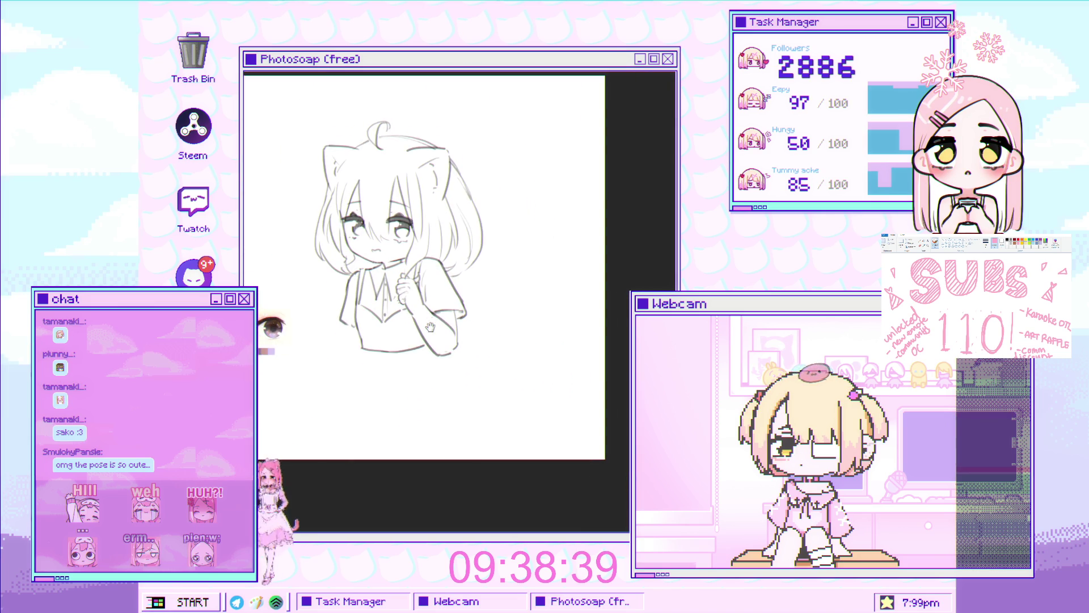
scroll(429, 308, up, 2)
scroll(428, 307, down, 1)
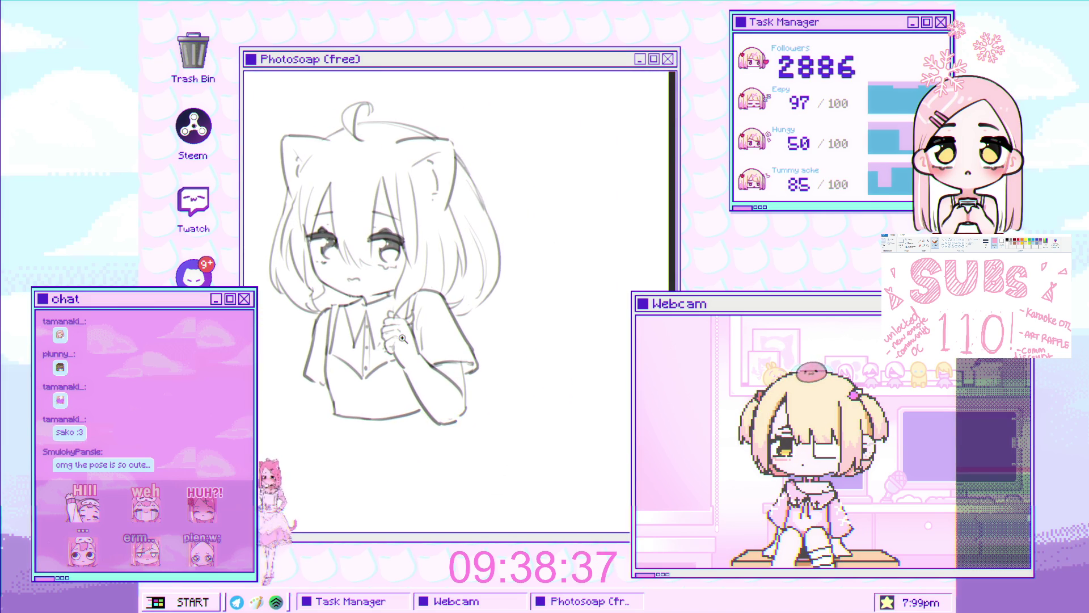
scroll(434, 297, down, 2)
scroll(452, 270, up, 1)
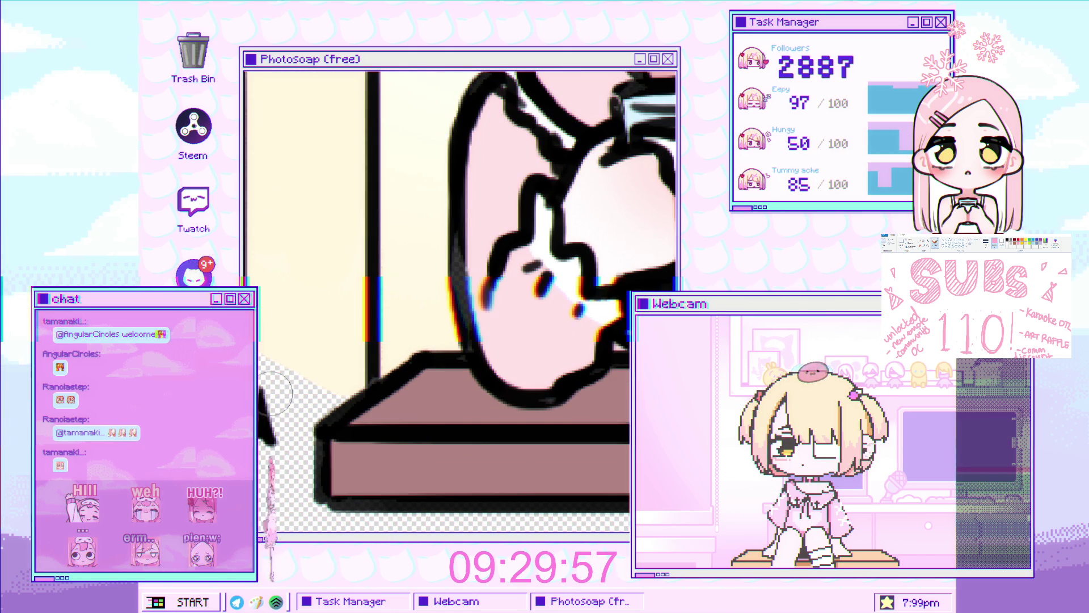
Ink a short black outline at the desk's lower-left corner
drag(268, 389, 289, 407)
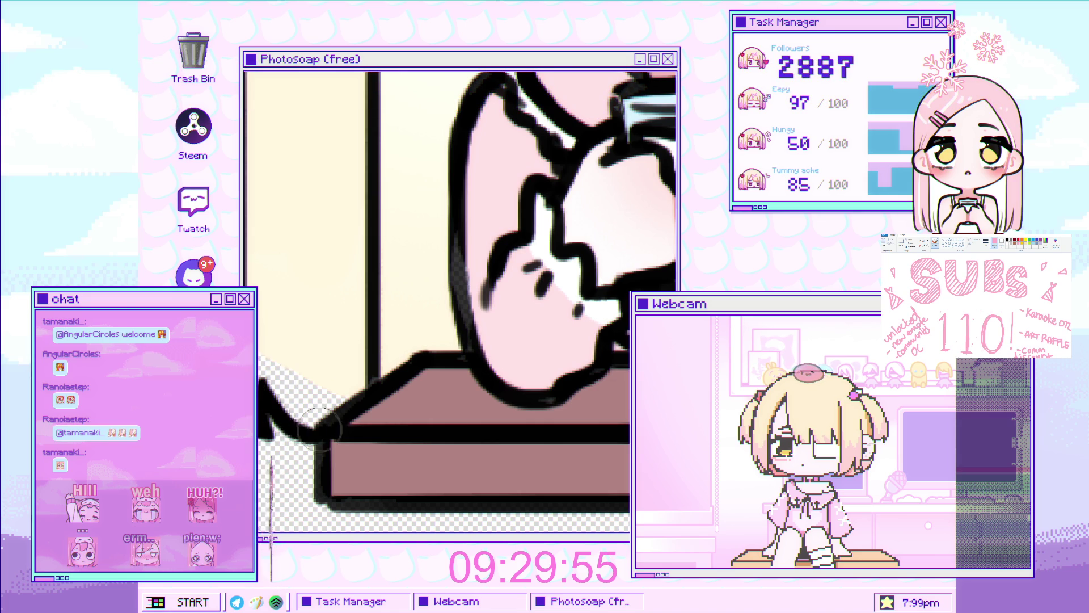
scroll(281, 334, down, 5)
scroll(290, 340, up, 2)
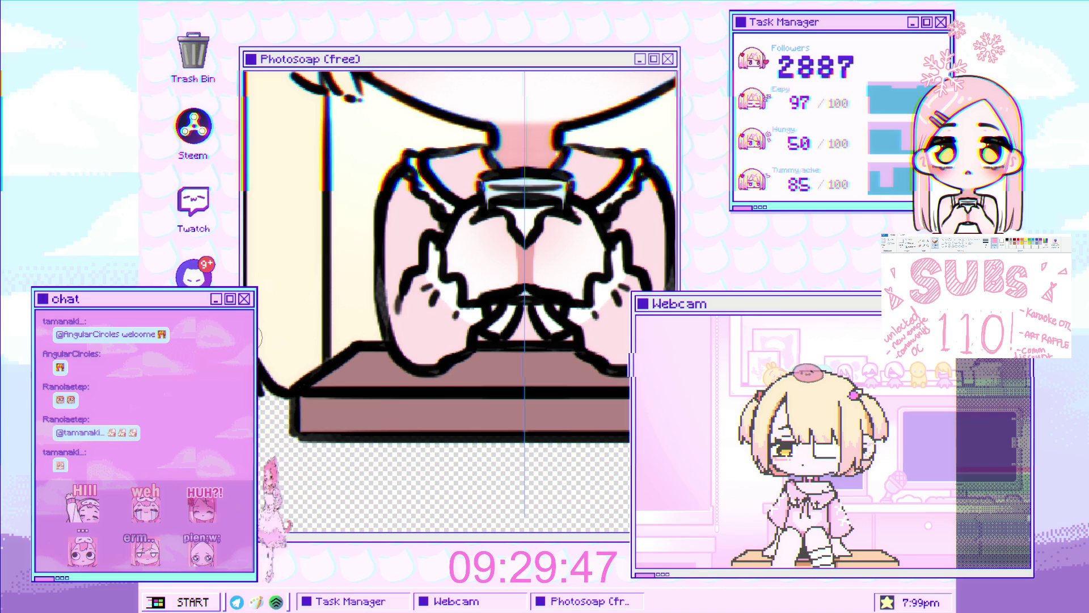
scroll(404, 205, down, 5)
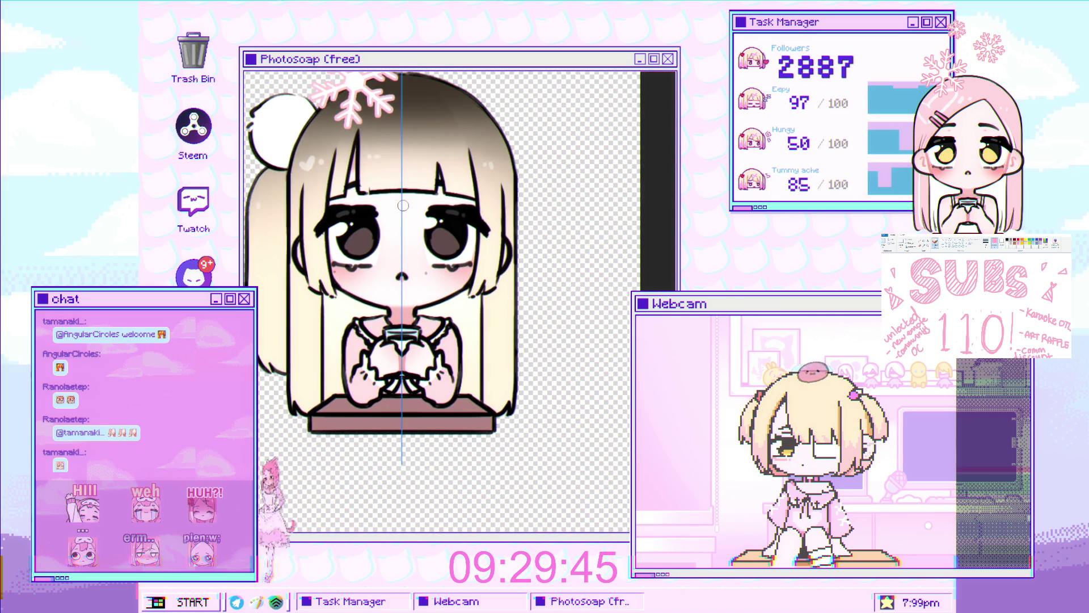
scroll(393, 200, up, 1)
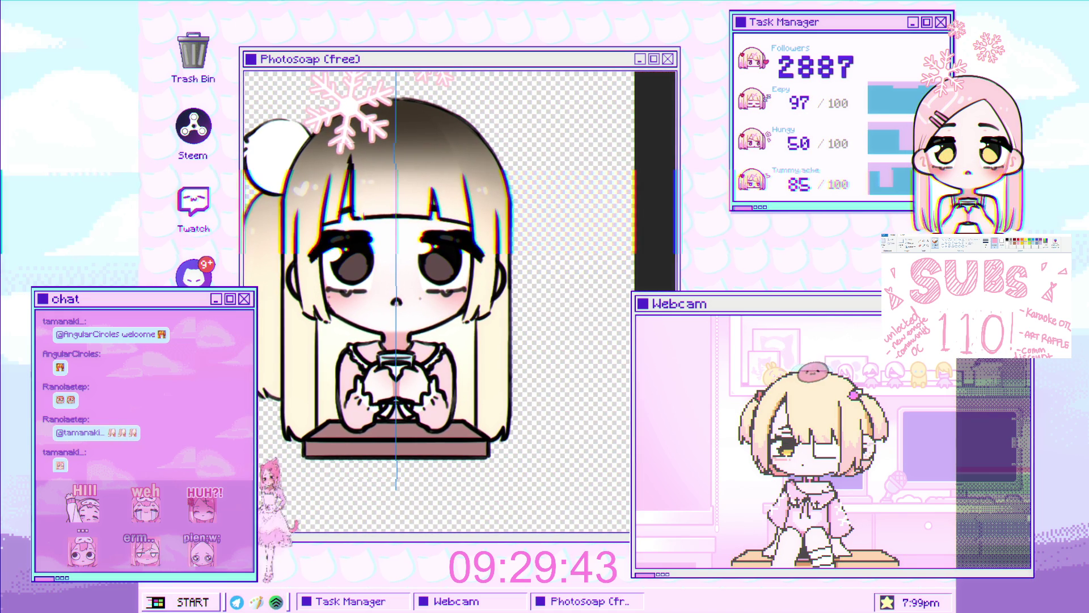
scroll(416, 179, up, 2)
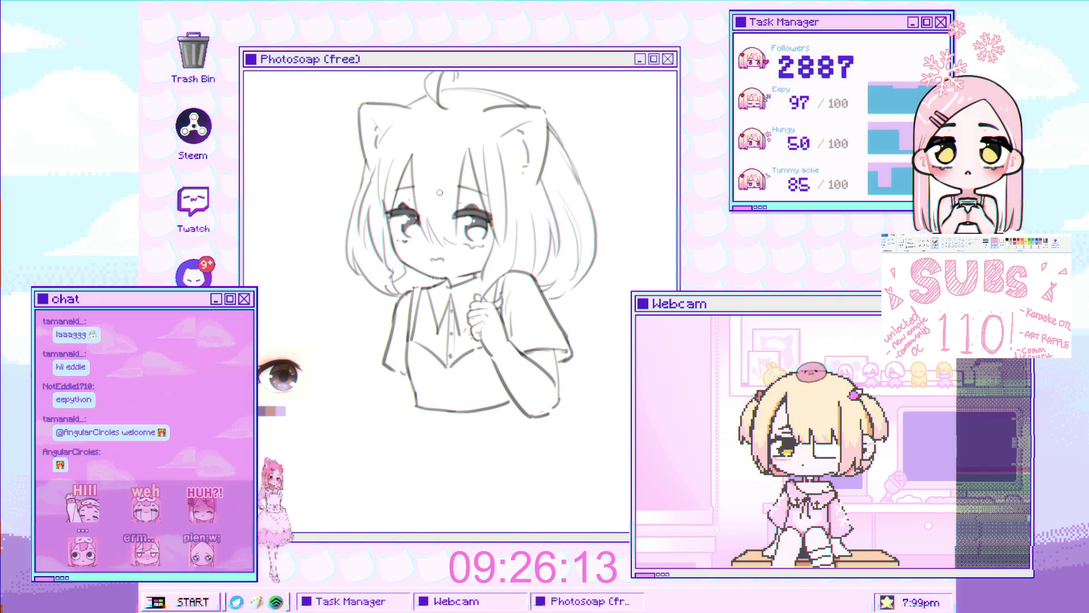
Reframe onto the empty area beside the torso and undo a first hook-shaped finger stroke
drag(440, 192, 369, 226)
scroll(368, 225, up, 1)
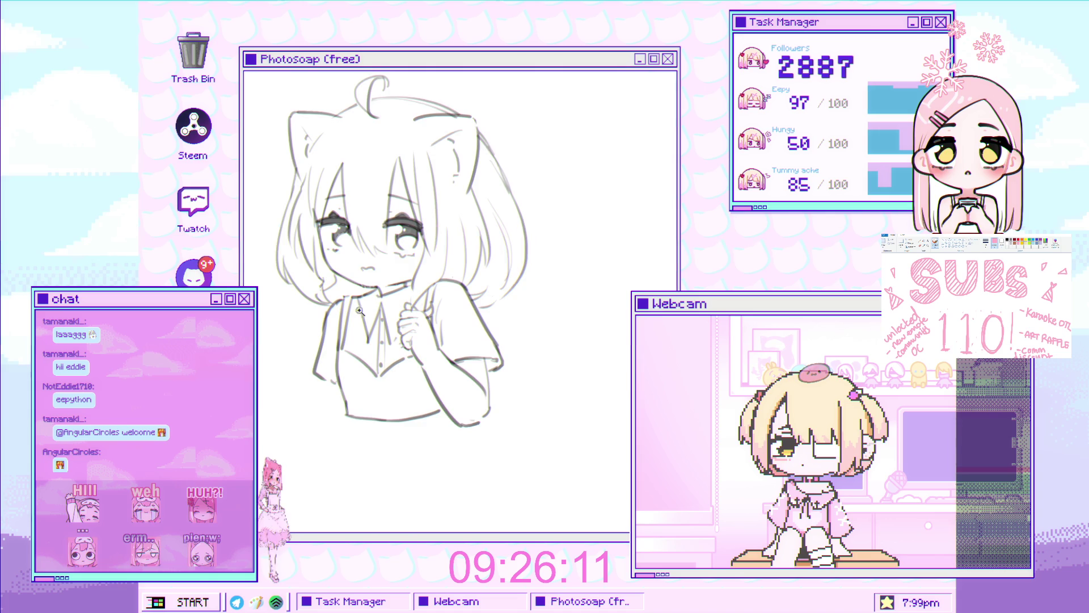
scroll(369, 225, up, 1)
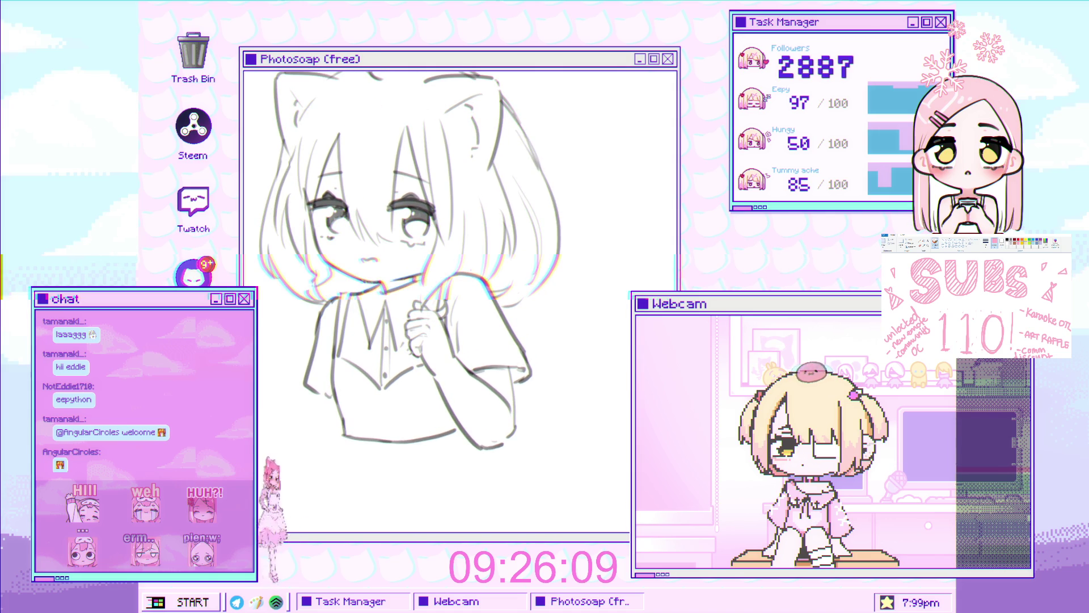
scroll(440, 320, down, 1)
scroll(441, 321, down, 1)
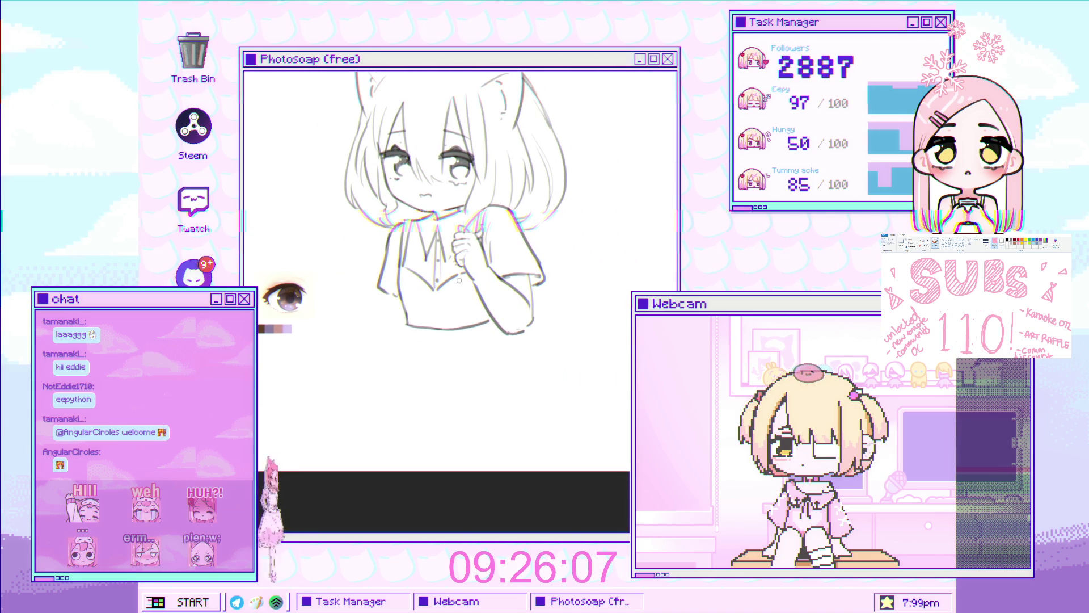
scroll(441, 321, up, 2)
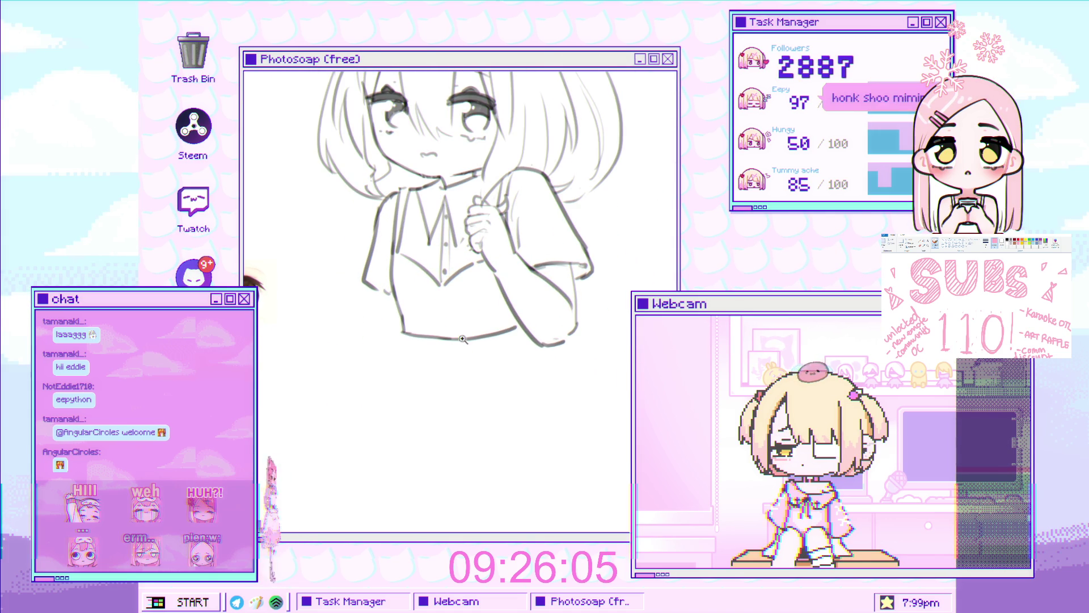
drag(472, 335, 451, 337)
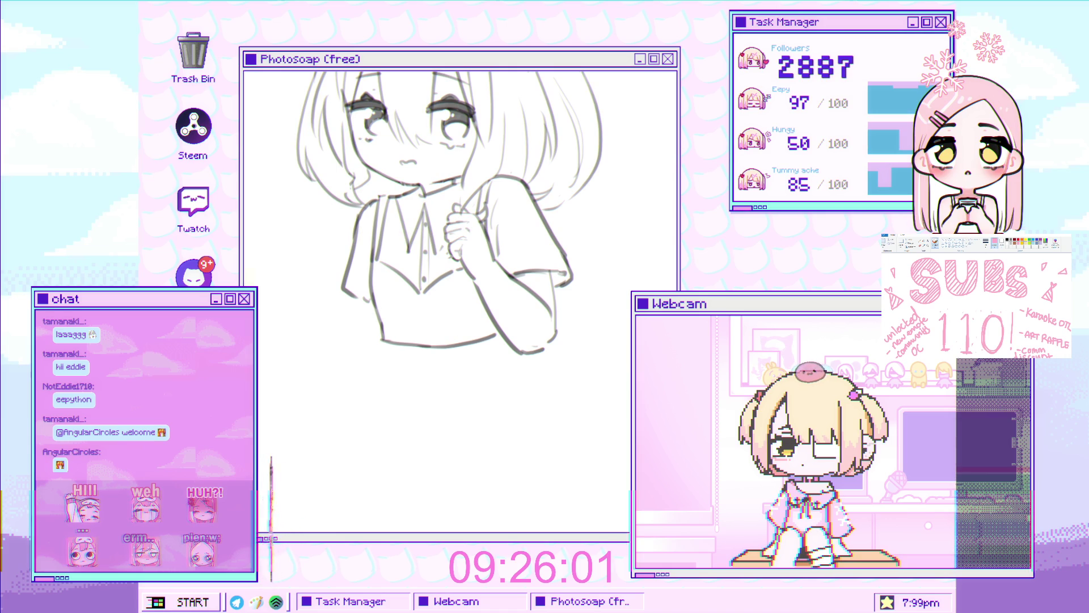
drag(366, 316, 414, 322)
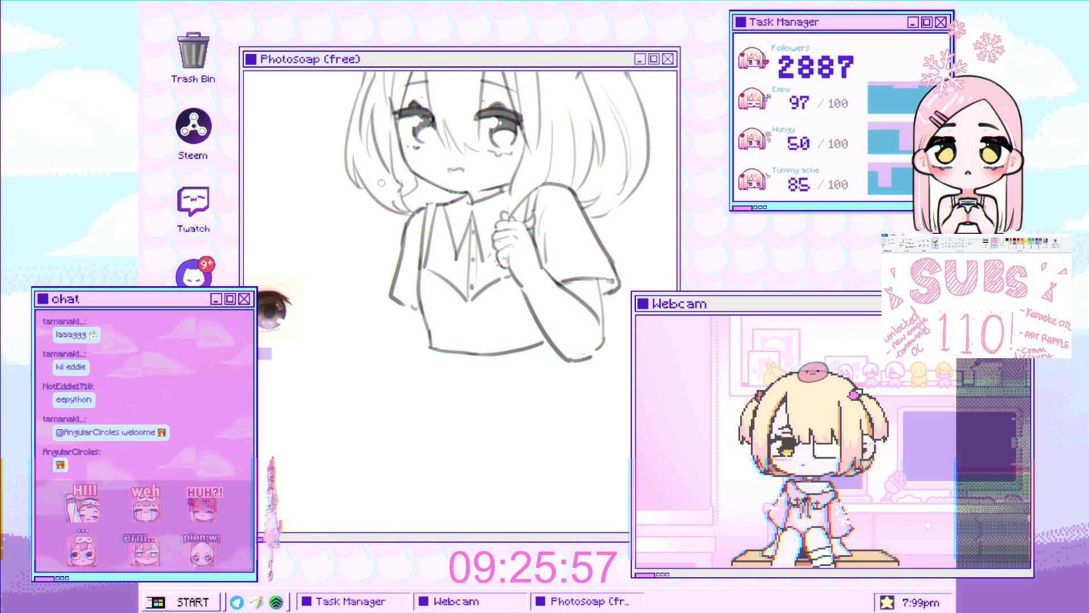
ctrl+click(333, 301)
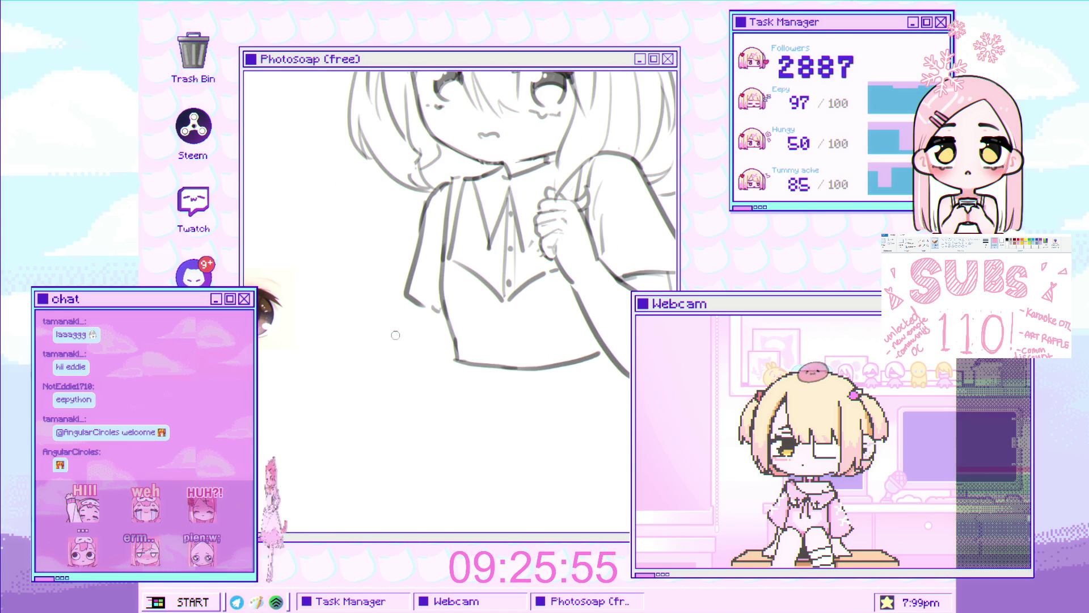
scroll(401, 333, up, 3)
mouse_move(392, 339)
mouse_down()
mouse_move(413, 312)
mouse_move(403, 302)
mouse_move(385, 340)
mouse_move(393, 350)
mouse_move(368, 367)
mouse_up()
key(ctrl+z)
Sketch curled fingers, two more finger strokes and the hand's side left of the torso
drag(382, 315, 368, 337)
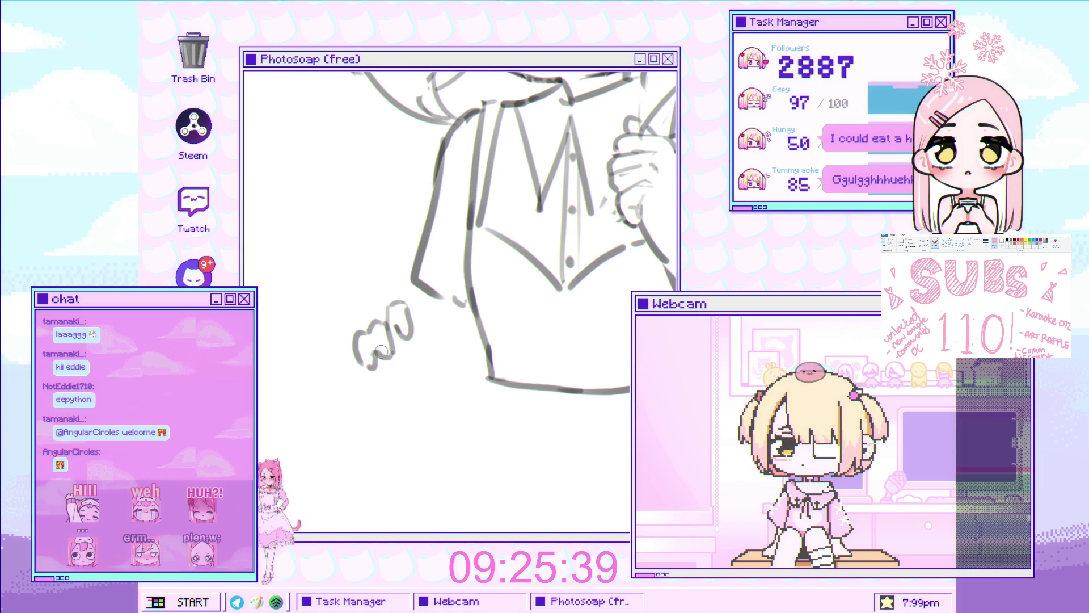
drag(407, 338, 419, 355)
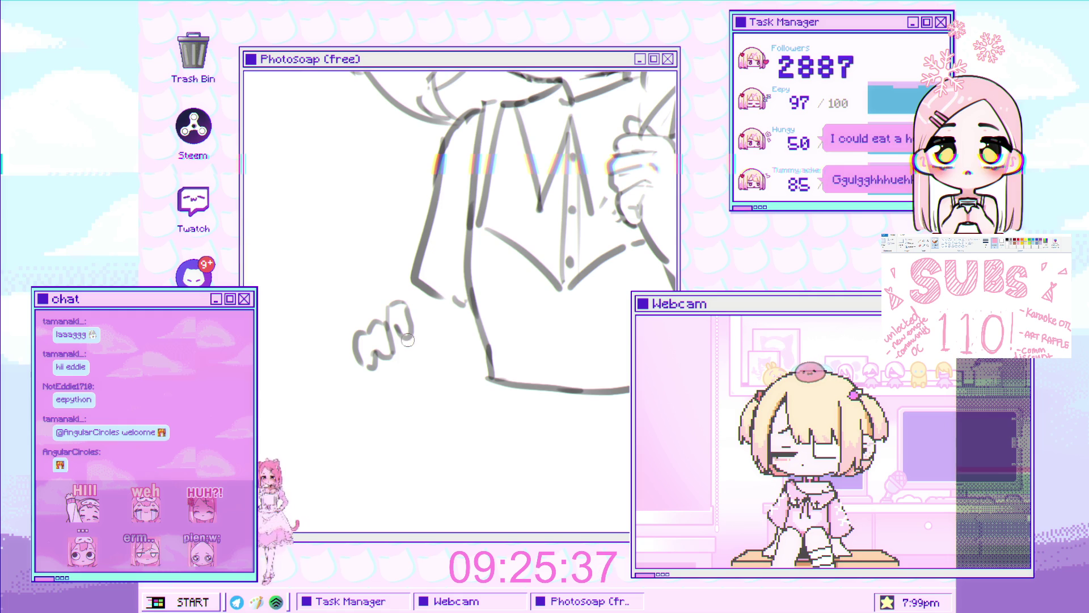
scroll(419, 353, up, 2)
scroll(421, 333, up, 2)
mouse_move(419, 357)
mouse_down()
mouse_move(441, 316)
mouse_move(444, 378)
mouse_up()
drag(342, 377, 402, 349)
scroll(402, 347, down, 5)
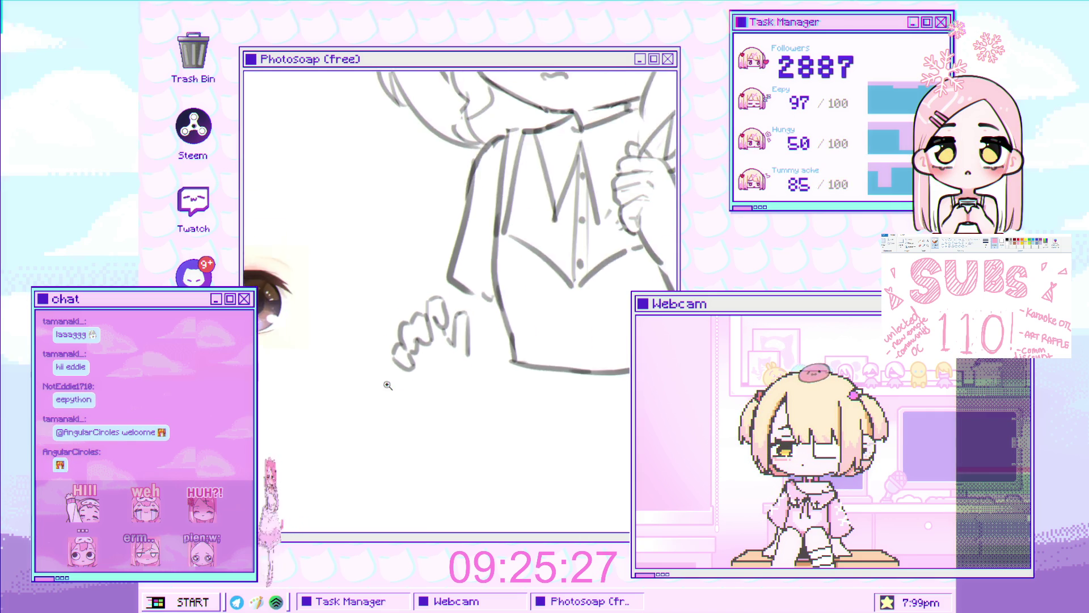
scroll(373, 332, up, 5)
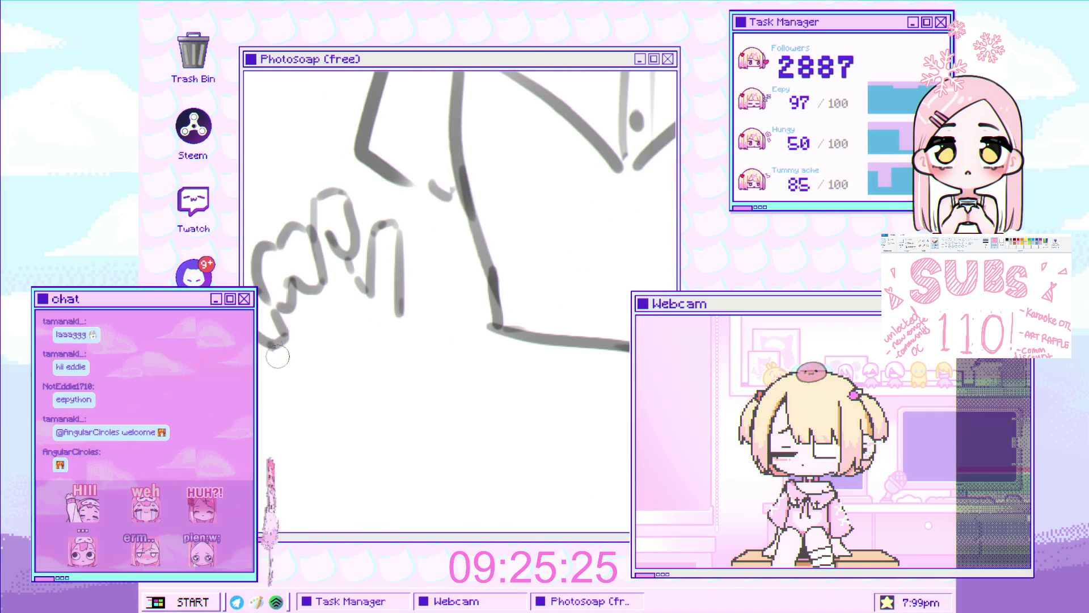
Draw the curved palm edge and a longer downward finger line, redoing each once
drag(269, 344, 328, 393)
key(ctrl+z)
drag(266, 334, 340, 384)
click(349, 387)
drag(400, 305, 385, 379)
key(ctrl+z)
key(ctrl+z)
drag(400, 298, 384, 381)
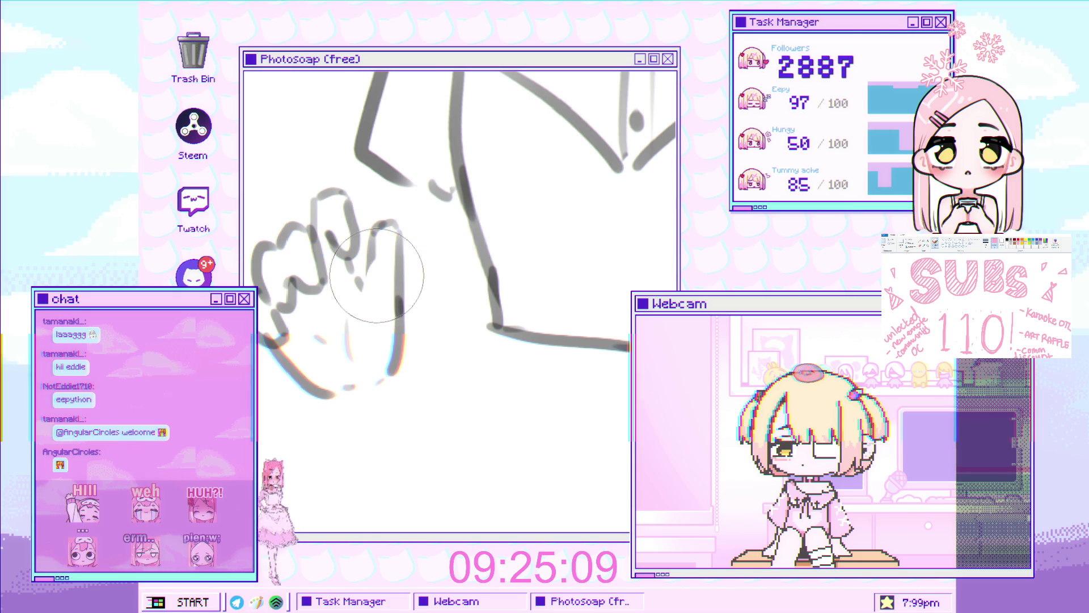
scroll(374, 323, down, 5)
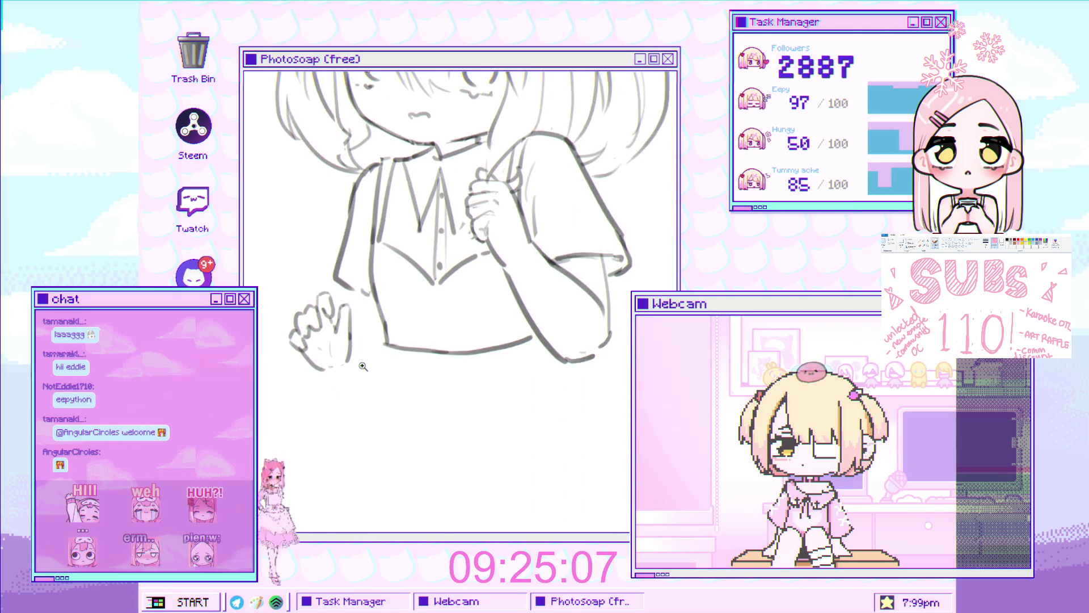
scroll(382, 352, up, 3)
scroll(375, 323, down, 3)
scroll(366, 295, up, 3)
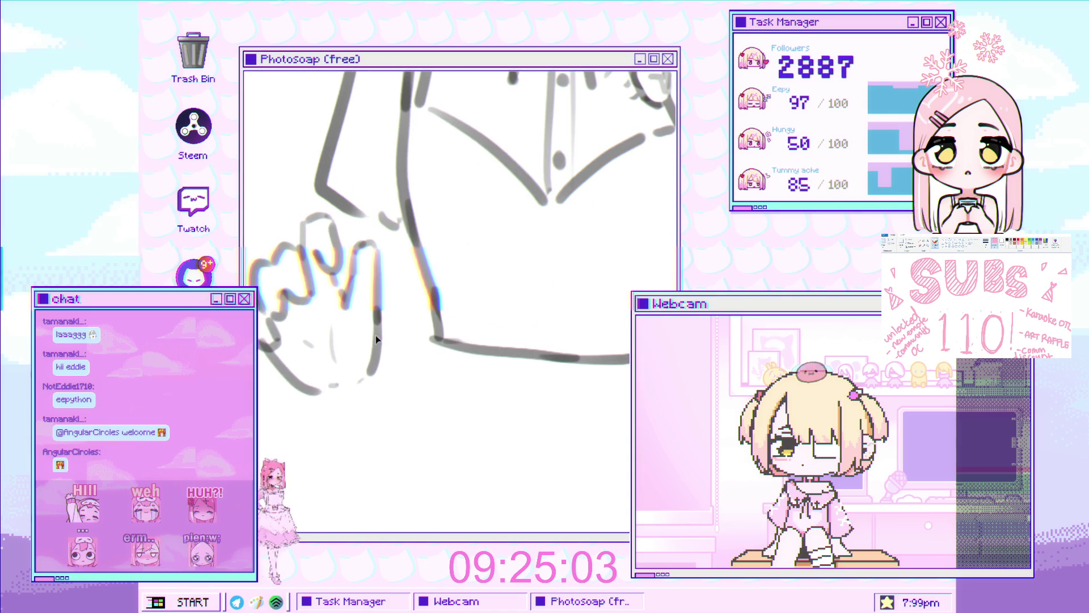
scroll(332, 393, down, 3)
scroll(332, 393, up, 2)
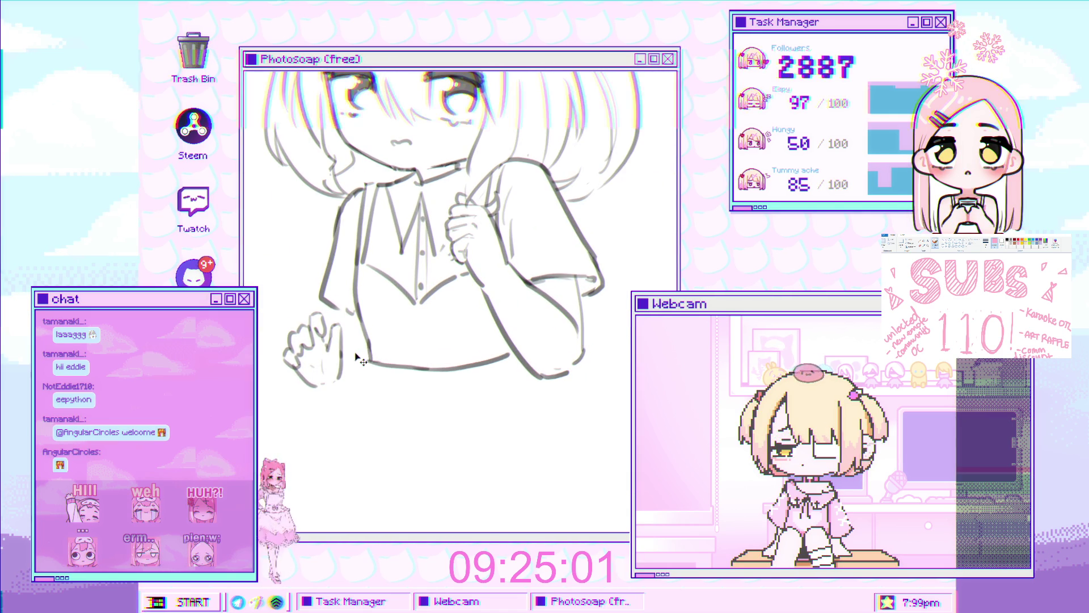
scroll(366, 348, up, 1)
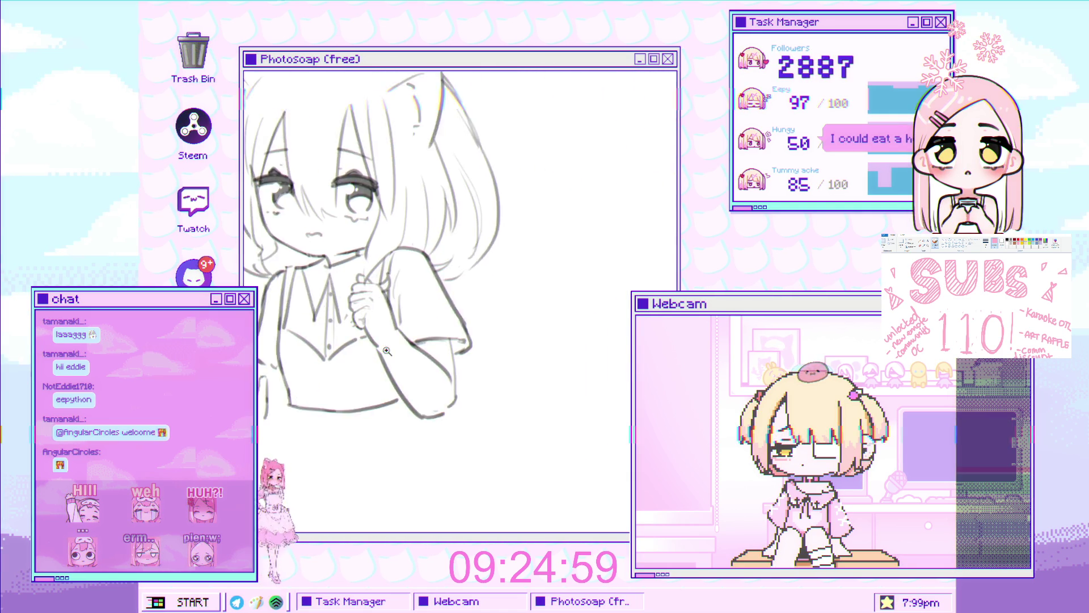
scroll(389, 385, up, 1)
Erase and redraw a section of the diagonal arm line and trim its lower end
drag(374, 356, 409, 411)
key(p)
mouse_move(379, 357)
mouse_down()
mouse_move(441, 432)
mouse_move(477, 441)
mouse_move(421, 412)
mouse_up()
key(e)
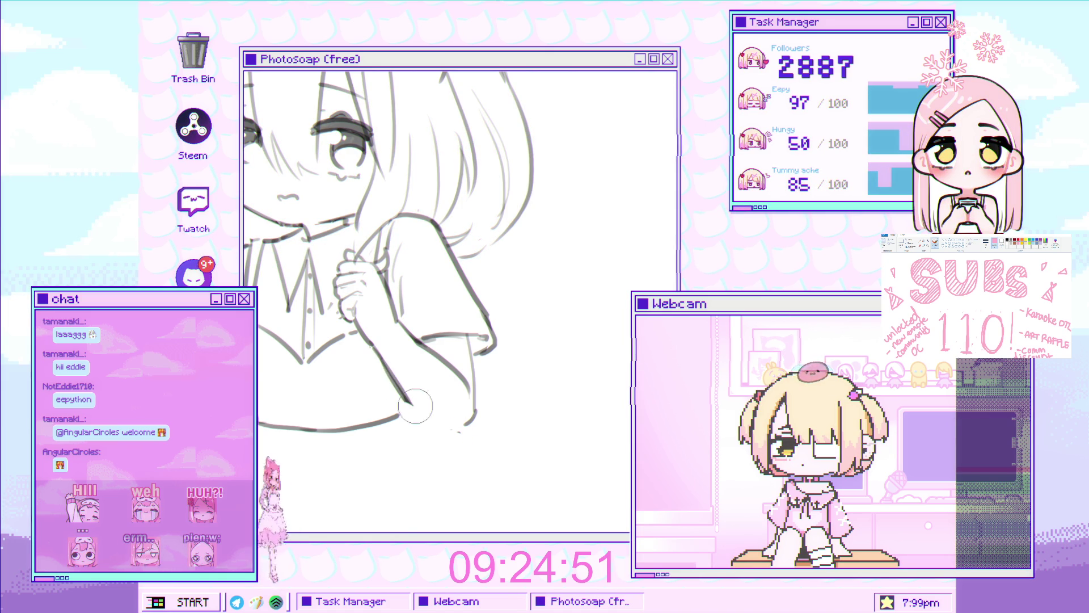
scroll(454, 429, down, 2)
scroll(453, 427, down, 2)
scroll(431, 108, up, 2)
scroll(430, 106, up, 2)
scroll(409, 212, up, 2)
scroll(342, 418, down, 2)
drag(341, 417, 362, 362)
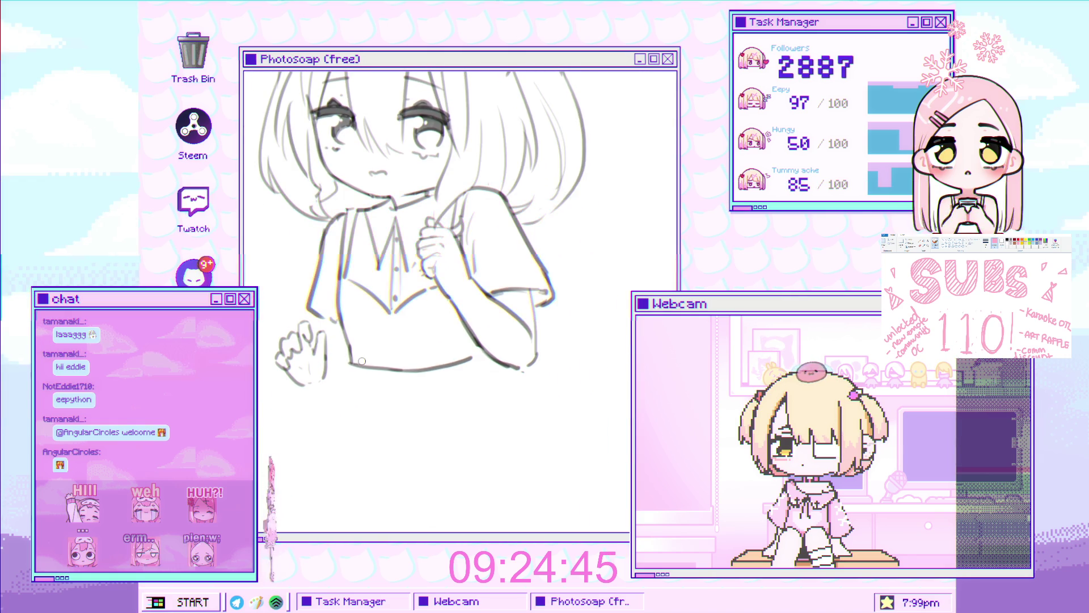
scroll(330, 324, up, 1)
Transform the raised hand to a new position and size, then redraw its lower outline
drag(333, 313, 333, 315)
key(ctrl+t)
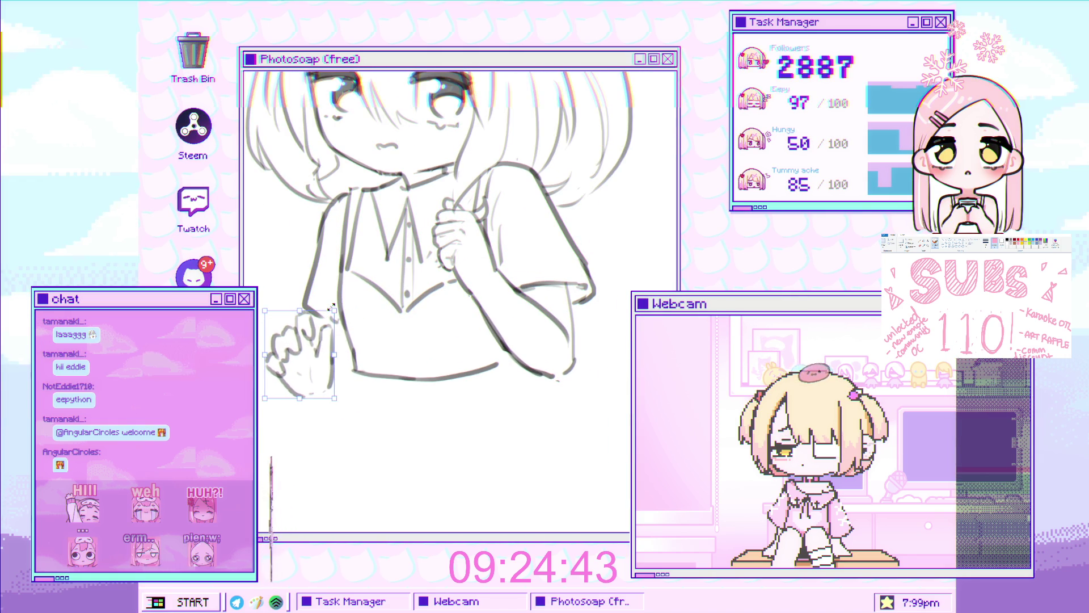
key(Return)
drag(281, 374, 320, 392)
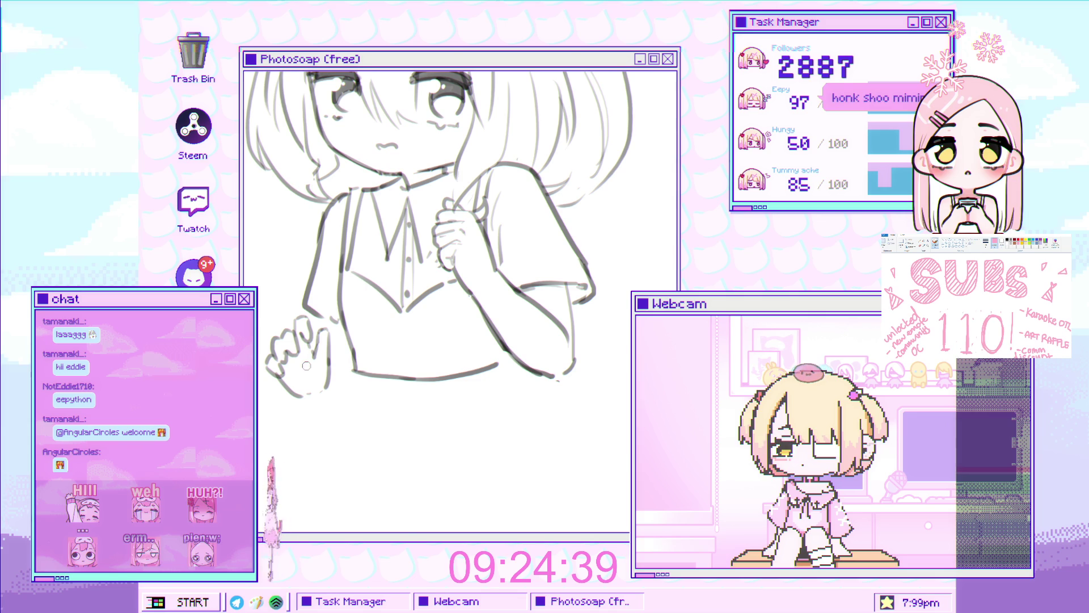
scroll(302, 377, down, 1)
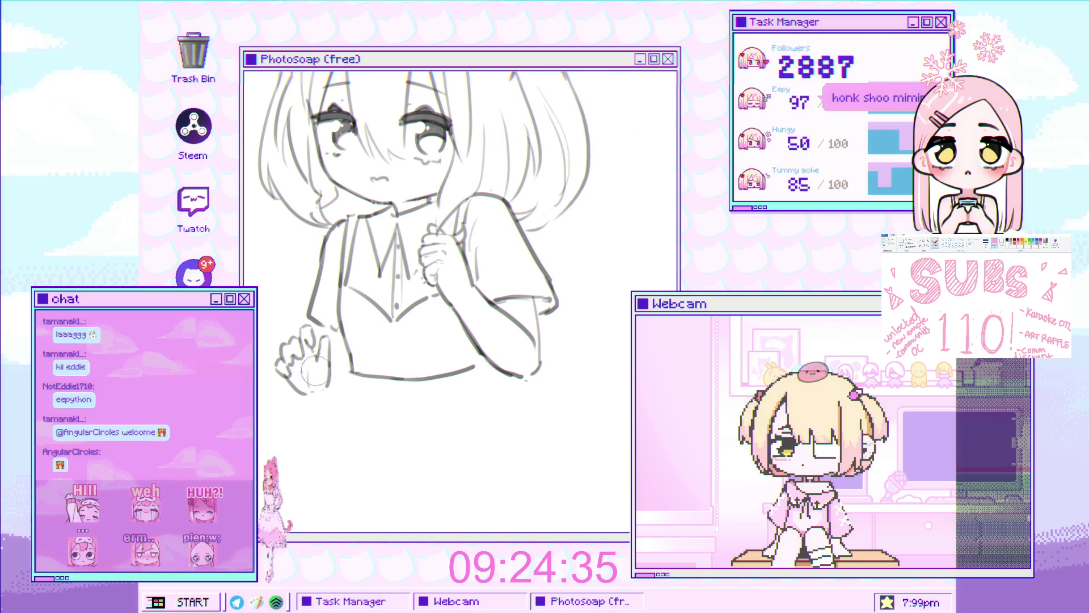
key(bracketleft)
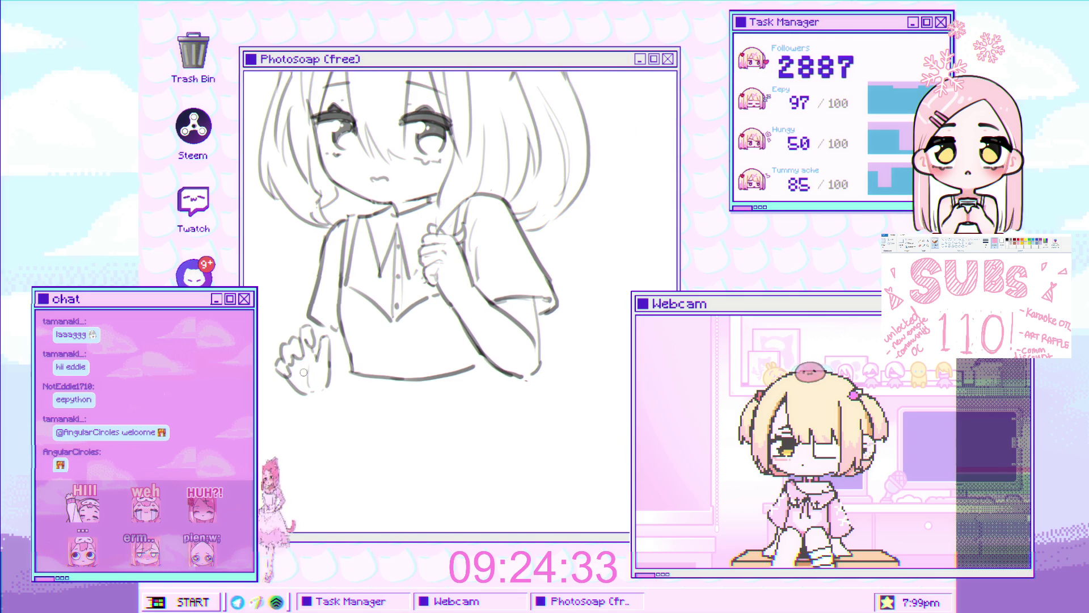
scroll(301, 368, down, 2)
scroll(340, 375, down, 1)
scroll(366, 378, down, 1)
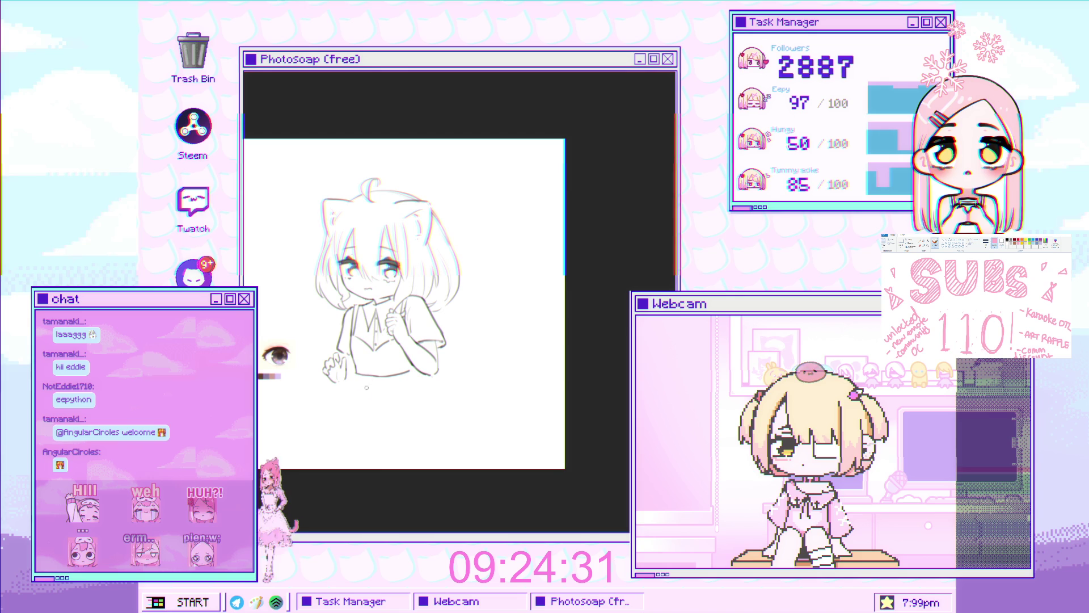
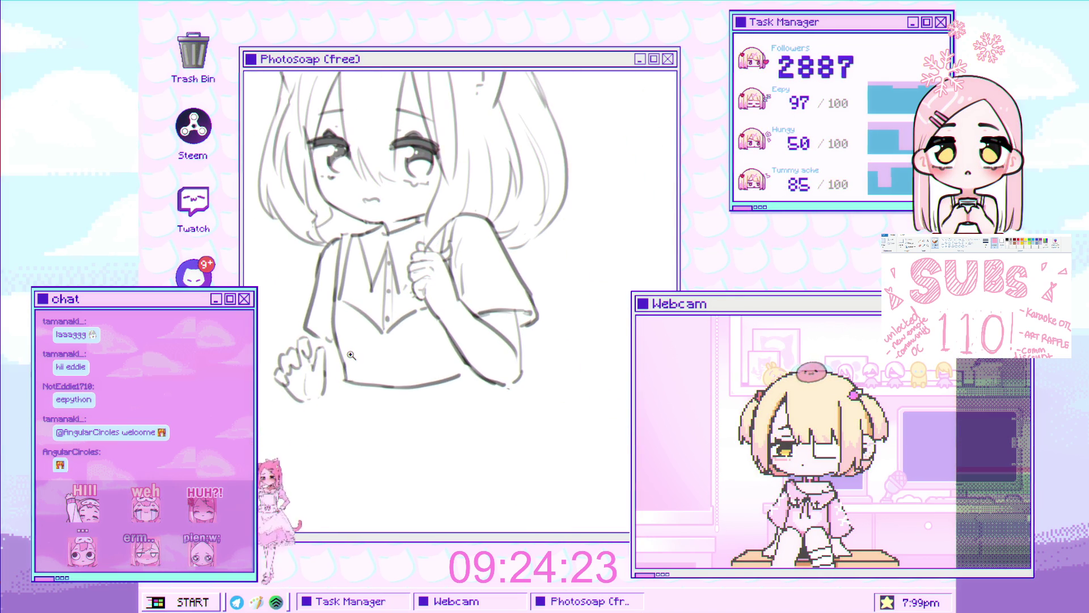
Zoom around the figure and redraw the outline strokes of the raised hand at lower left
drag(349, 354, 366, 306)
scroll(383, 321, up, 2)
scroll(386, 323, up, 1)
scroll(390, 332, up, 1)
scroll(409, 302, up, 1)
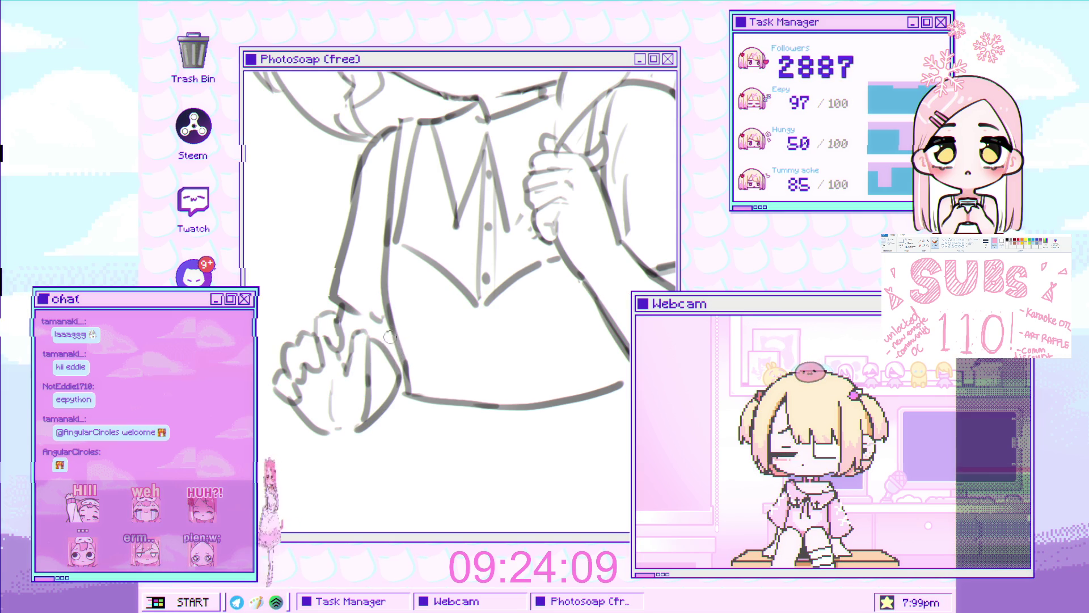
drag(405, 349, 376, 352)
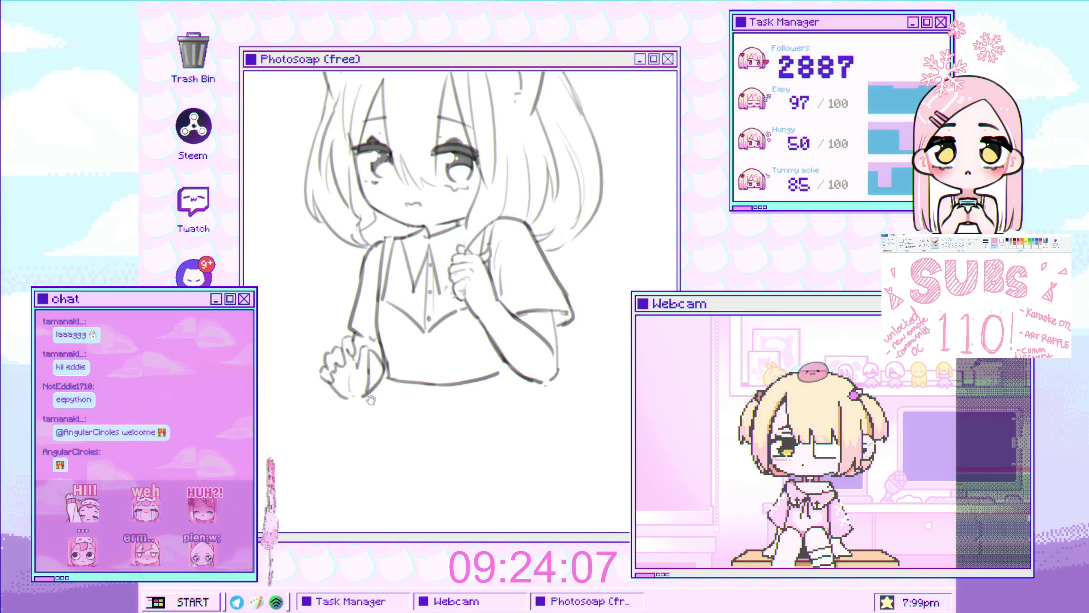
click(355, 355)
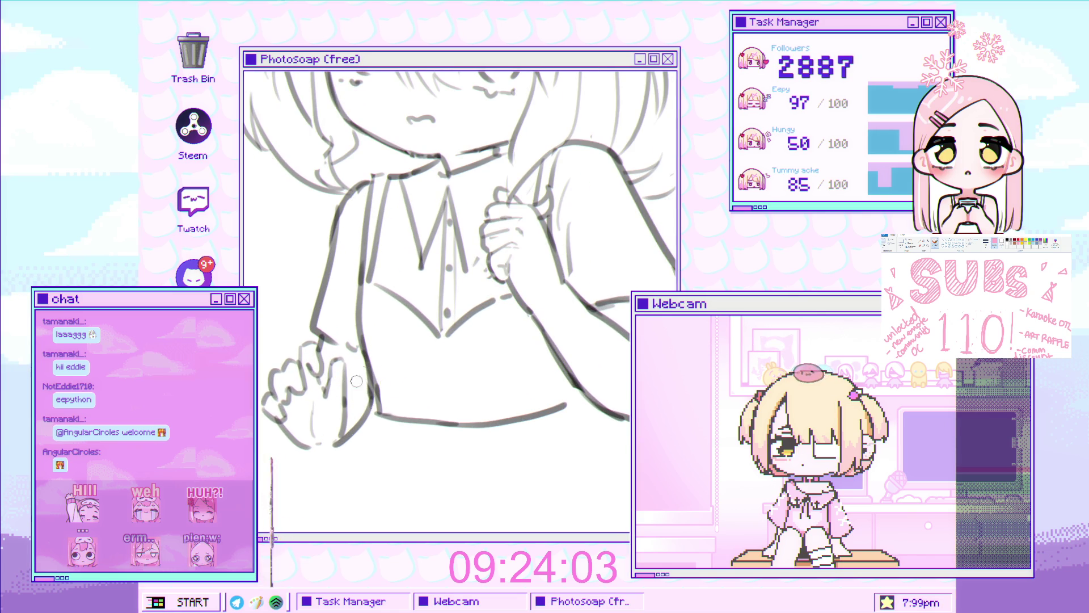
mouse_move(356, 375)
mouse_down()
mouse_move(323, 378)
mouse_move(341, 357)
mouse_up()
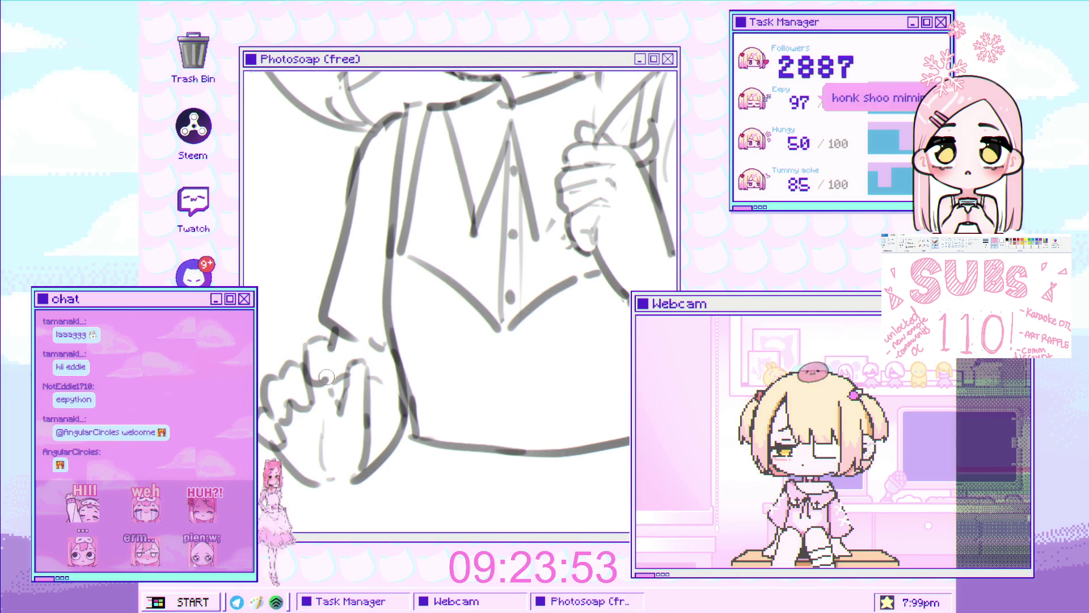
drag(327, 373, 337, 376)
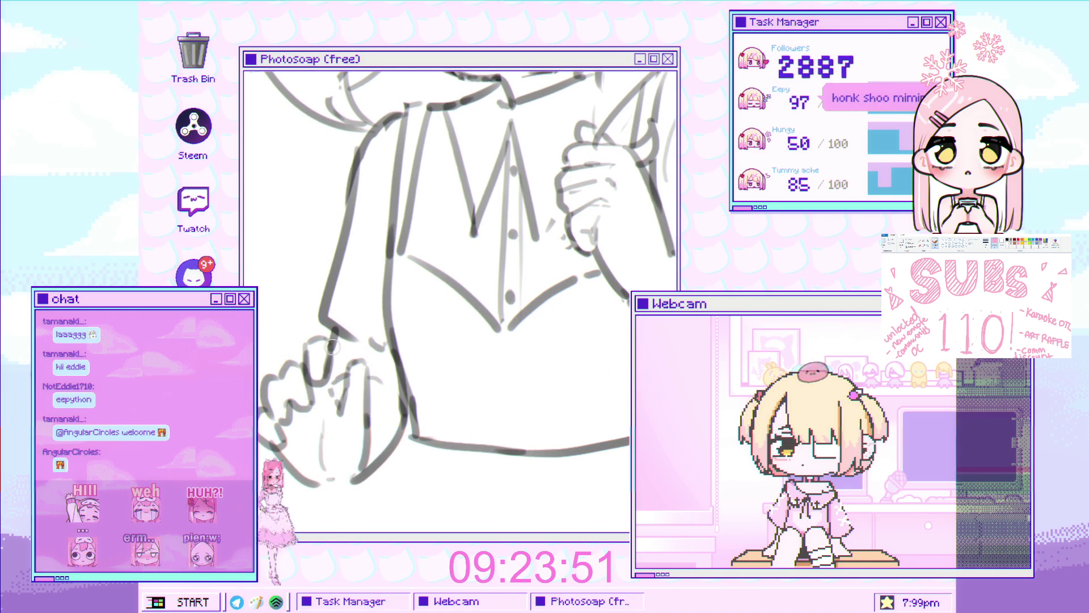
mouse_move(328, 374)
mouse_down()
mouse_move(345, 375)
mouse_move(342, 396)
mouse_up()
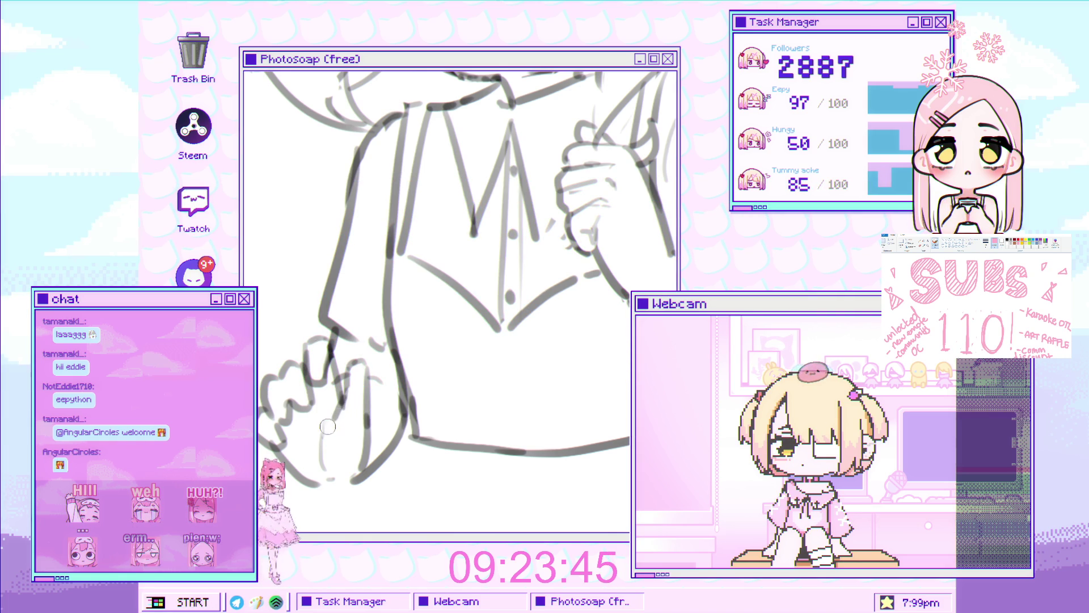
scroll(324, 417, down, 3)
scroll(321, 409, down, 2)
scroll(321, 409, up, 2)
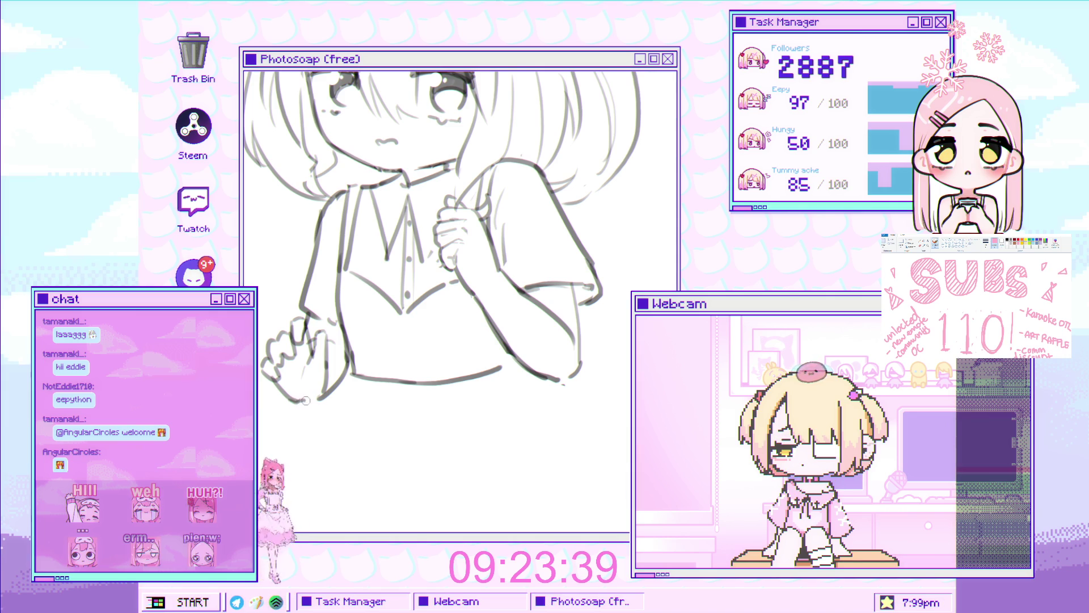
scroll(318, 396, down, 3)
scroll(318, 395, up, 3)
scroll(374, 361, down, 4)
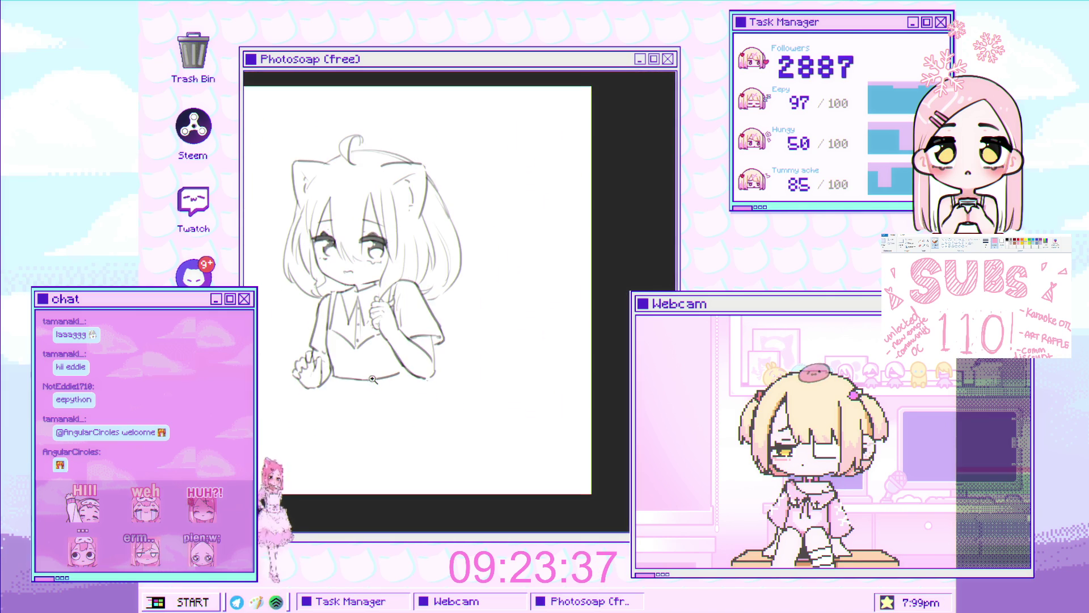
scroll(374, 361, up, 1)
scroll(383, 356, up, 1)
scroll(400, 348, up, 1)
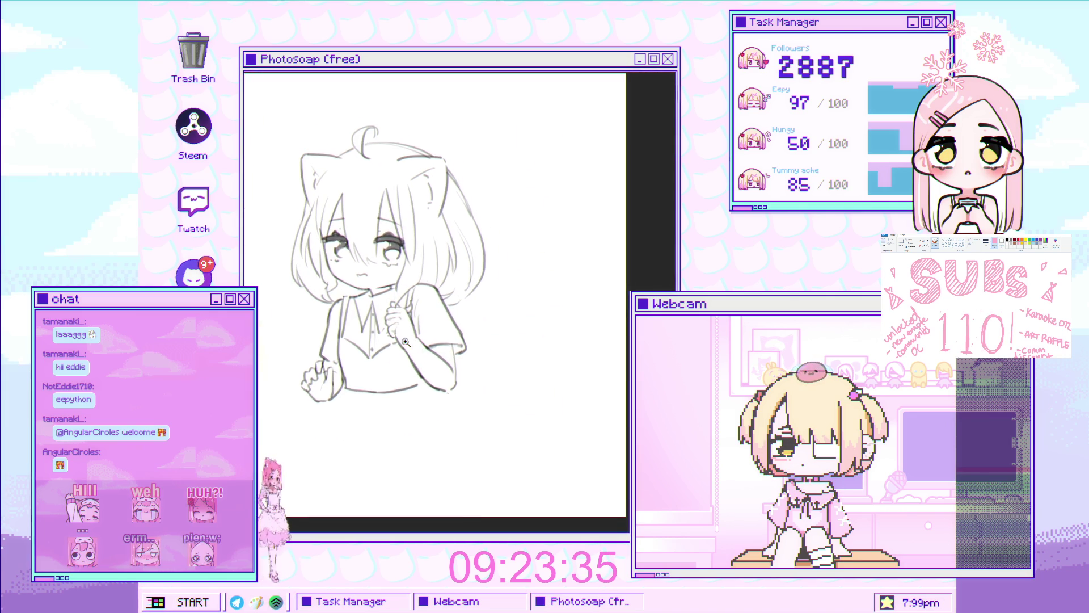
scroll(416, 340, up, 1)
scroll(416, 340, up, 1)
scroll(375, 361, up, 2)
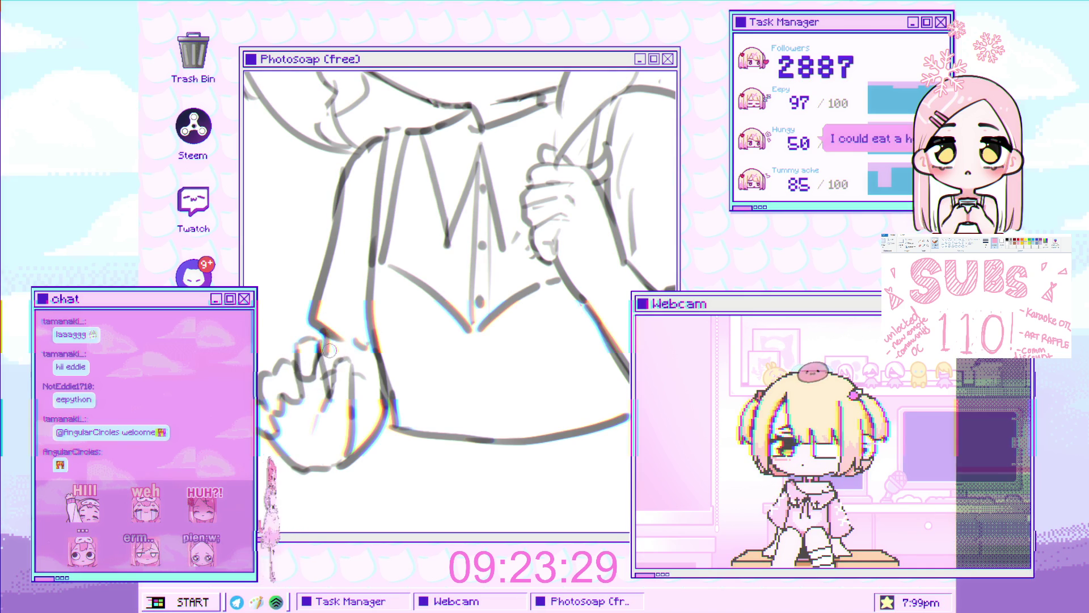
scroll(330, 371, down, 3)
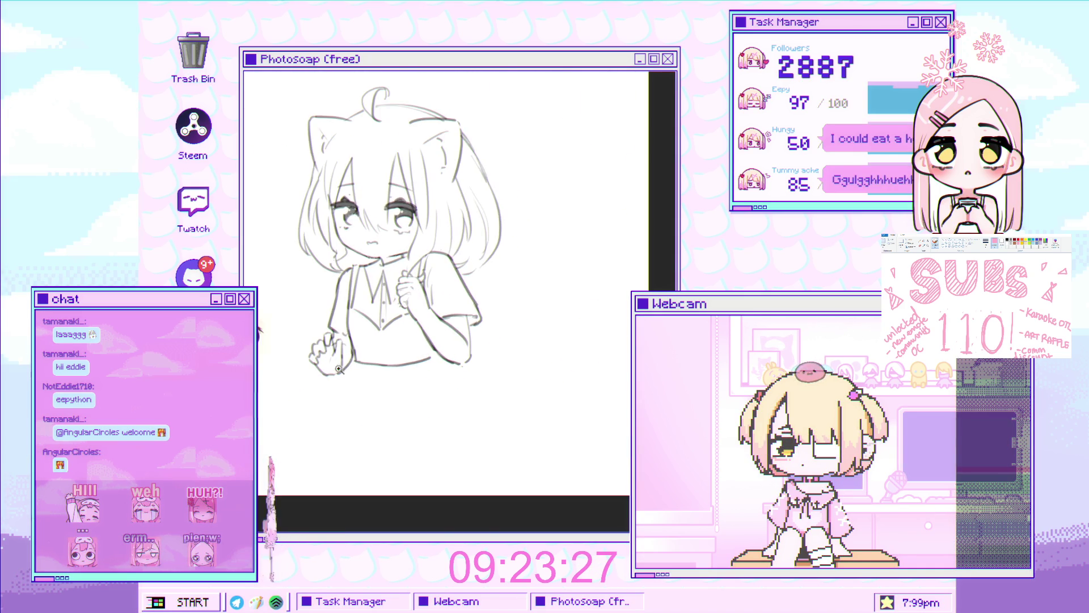
scroll(354, 345, up, 3)
scroll(349, 345, up, 2)
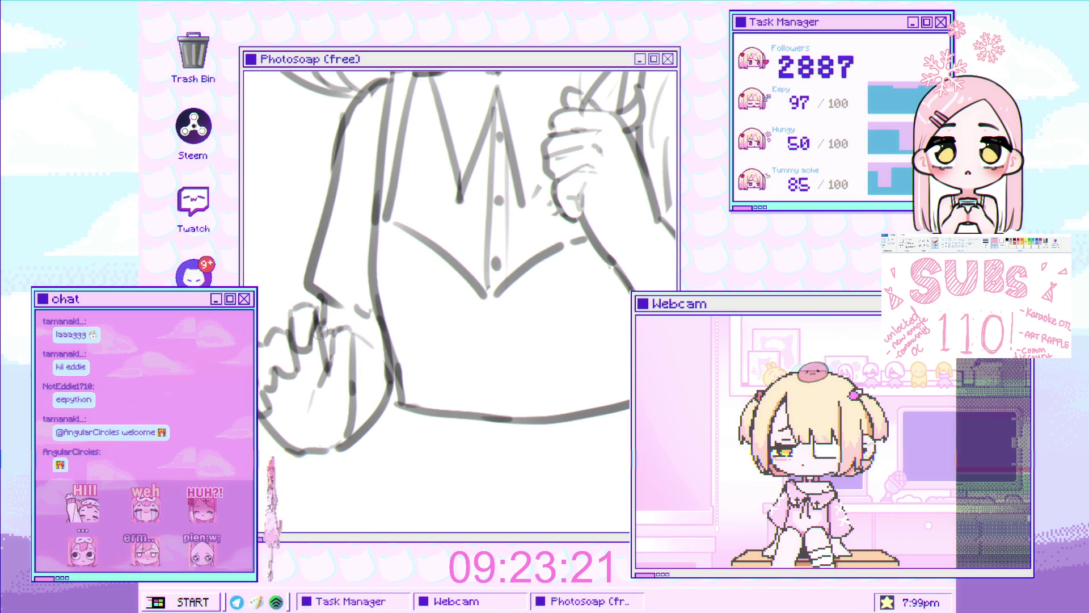
scroll(332, 336, down, 2)
scroll(341, 350, down, 1)
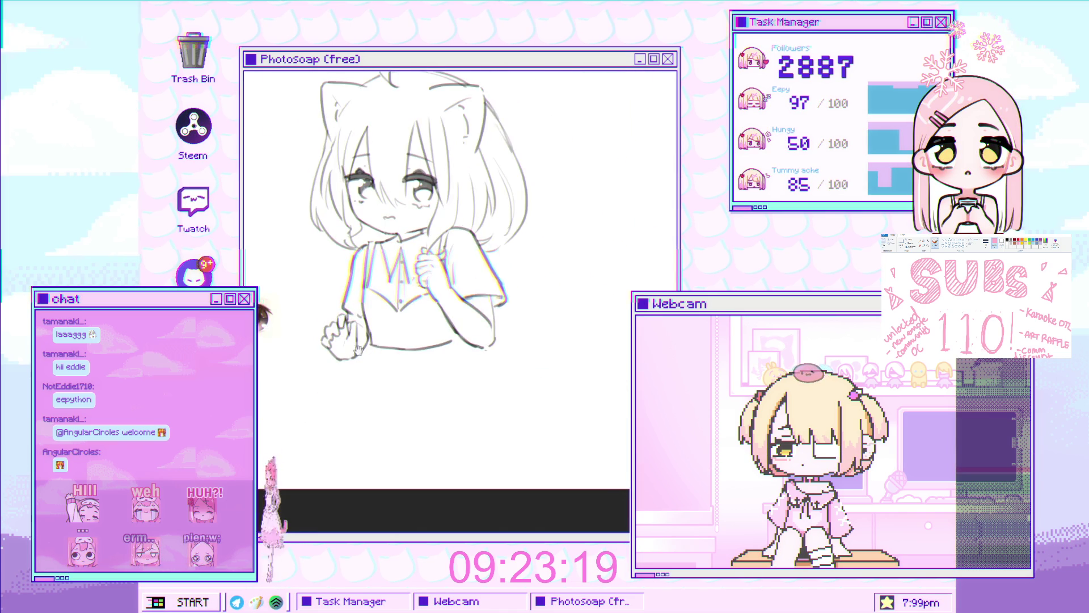
scroll(351, 361, down, 1)
scroll(352, 361, up, 3)
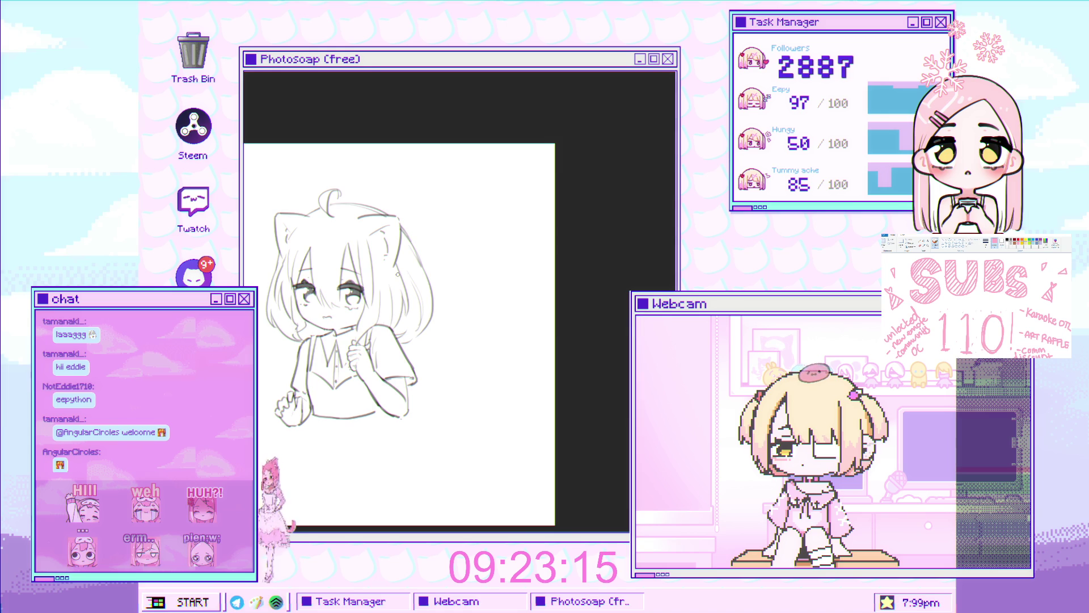
scroll(393, 298, up, 2)
scroll(392, 313, up, 1)
Add a short stroke and extend the lines below the torso into a vertical skirt fold
drag(391, 313, 371, 292)
scroll(366, 323, down, 1)
scroll(356, 332, down, 1)
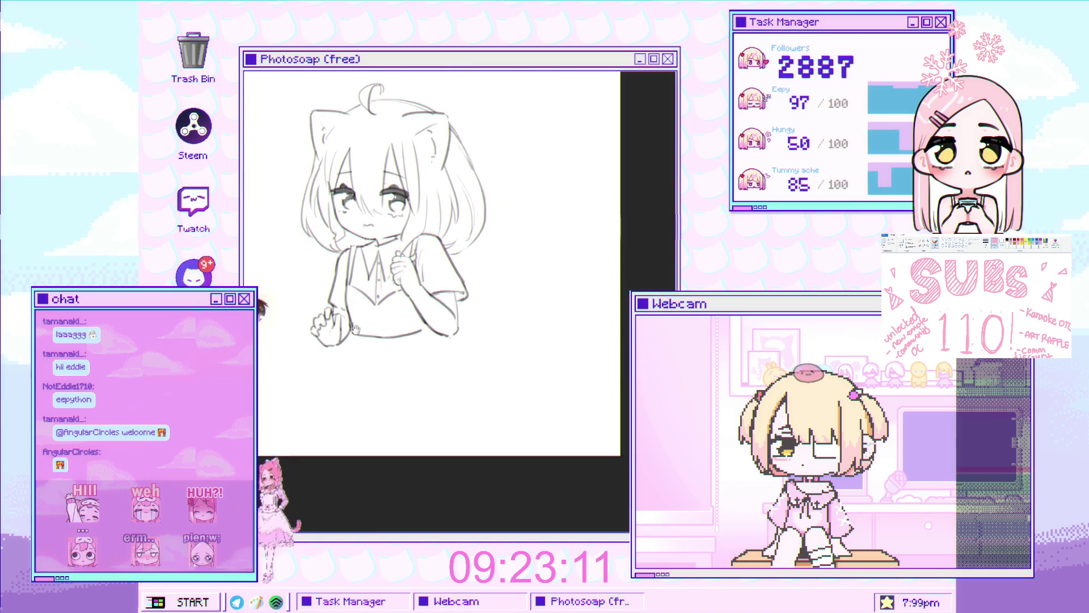
drag(355, 331, 417, 383)
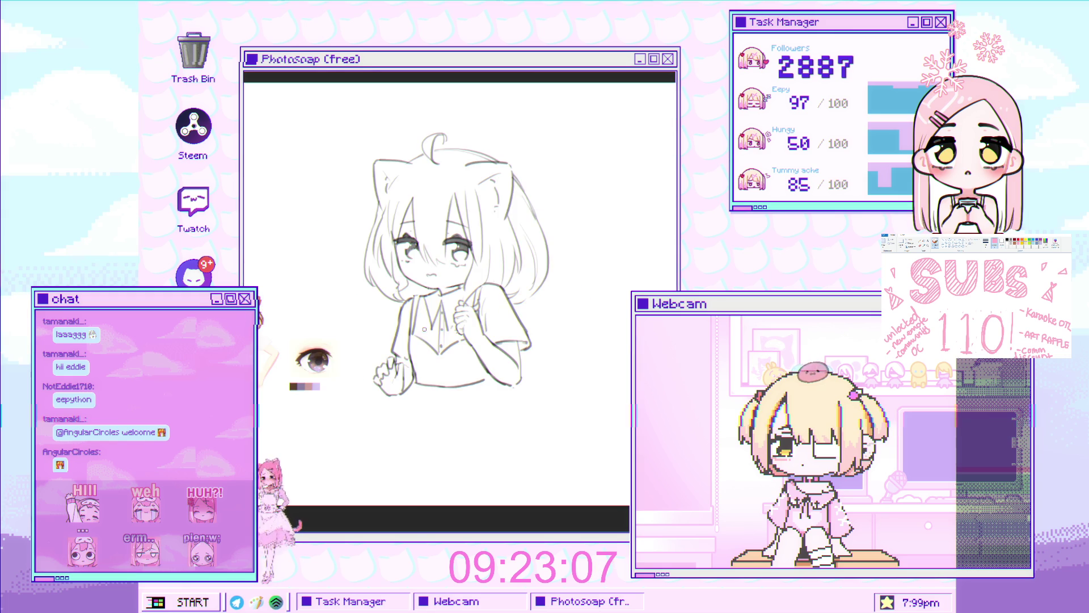
scroll(411, 277, up, 3)
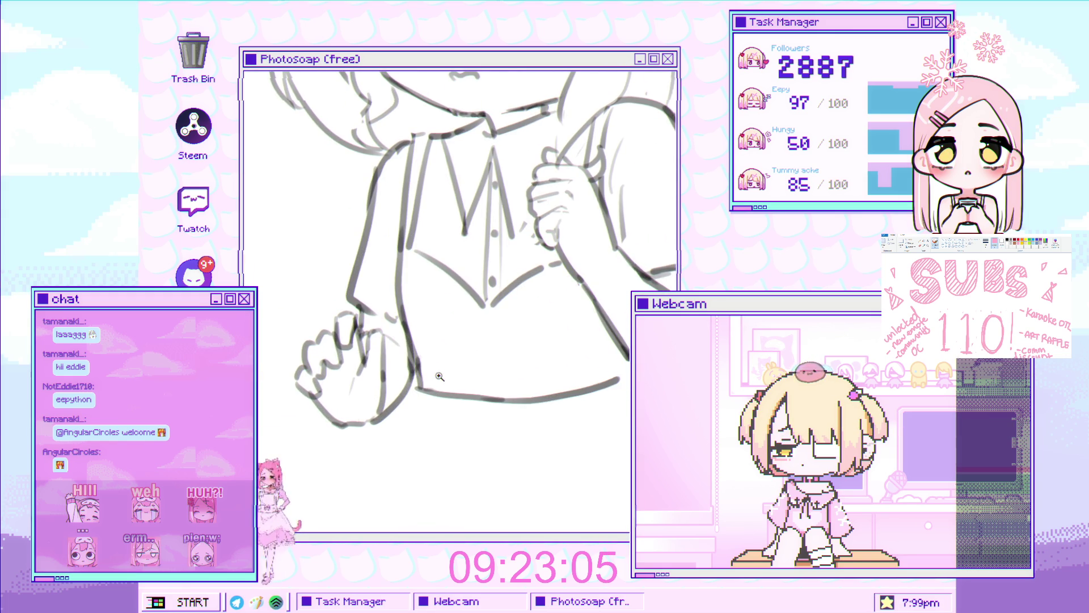
scroll(380, 354, down, 1)
scroll(380, 355, up, 2)
scroll(401, 356, up, 1)
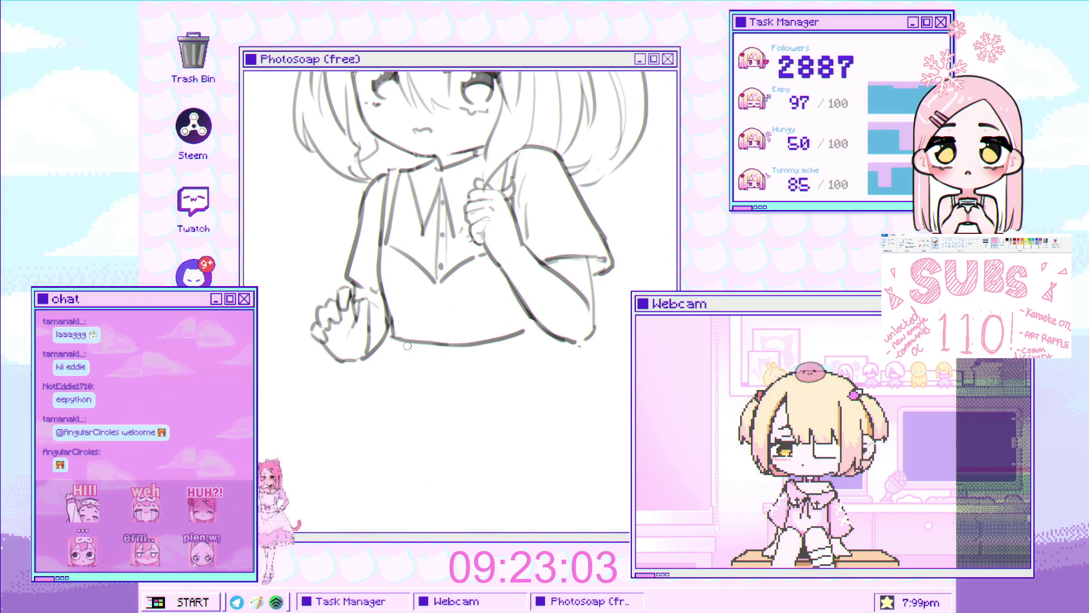
drag(407, 356, 405, 373)
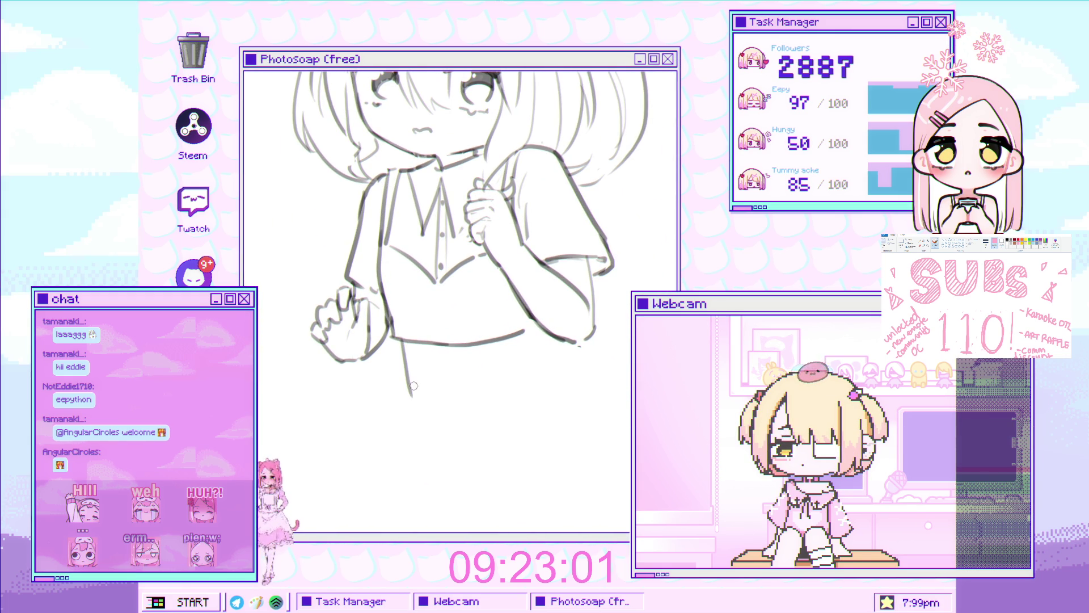
scroll(401, 340, down, 1)
scroll(407, 383, down, 1)
scroll(414, 435, down, 1)
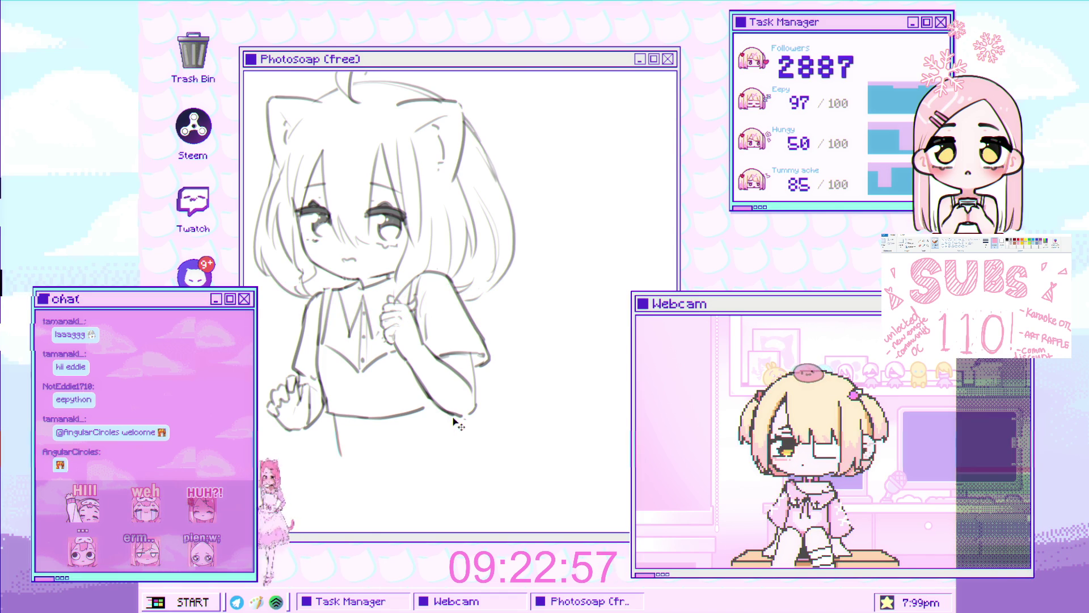
scroll(457, 433, up, 1)
scroll(401, 331, up, 1)
scroll(403, 407, up, 1)
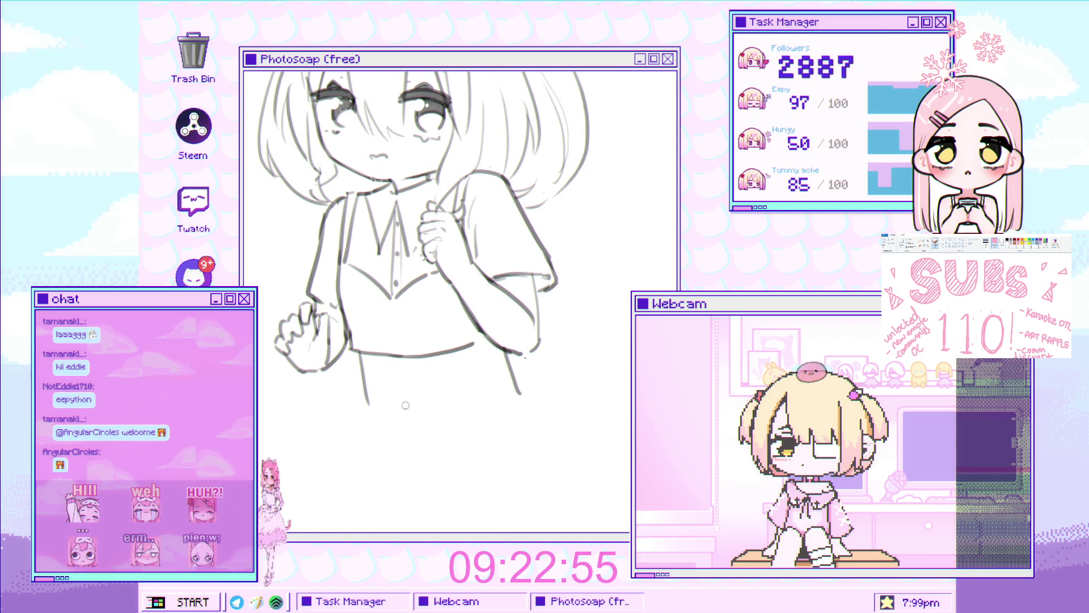
drag(366, 382, 366, 417)
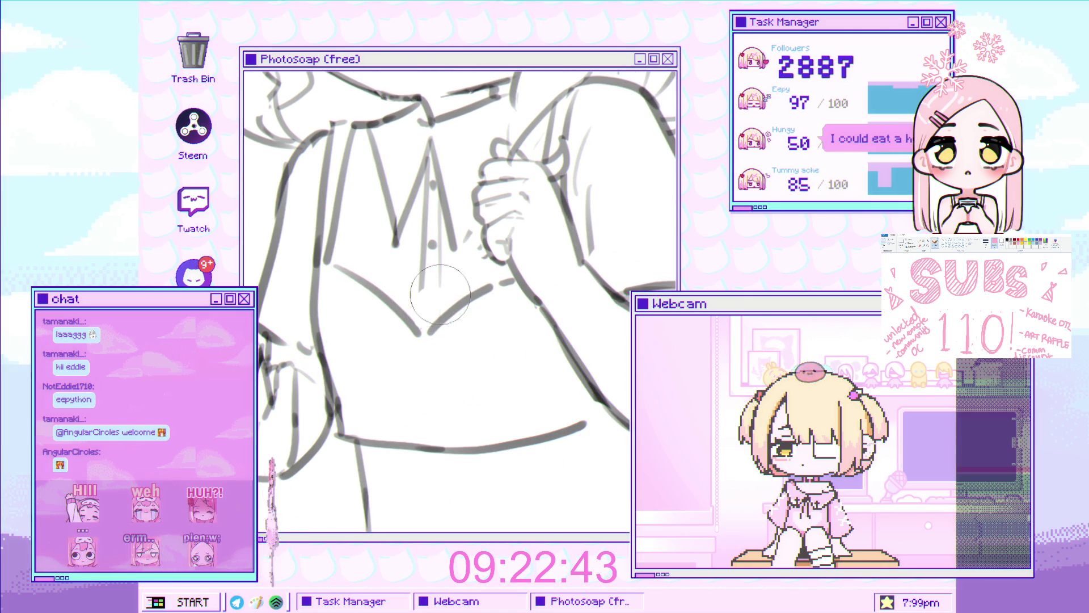
scroll(432, 291, down, 3)
scroll(435, 315, down, 2)
scroll(439, 329, up, 3)
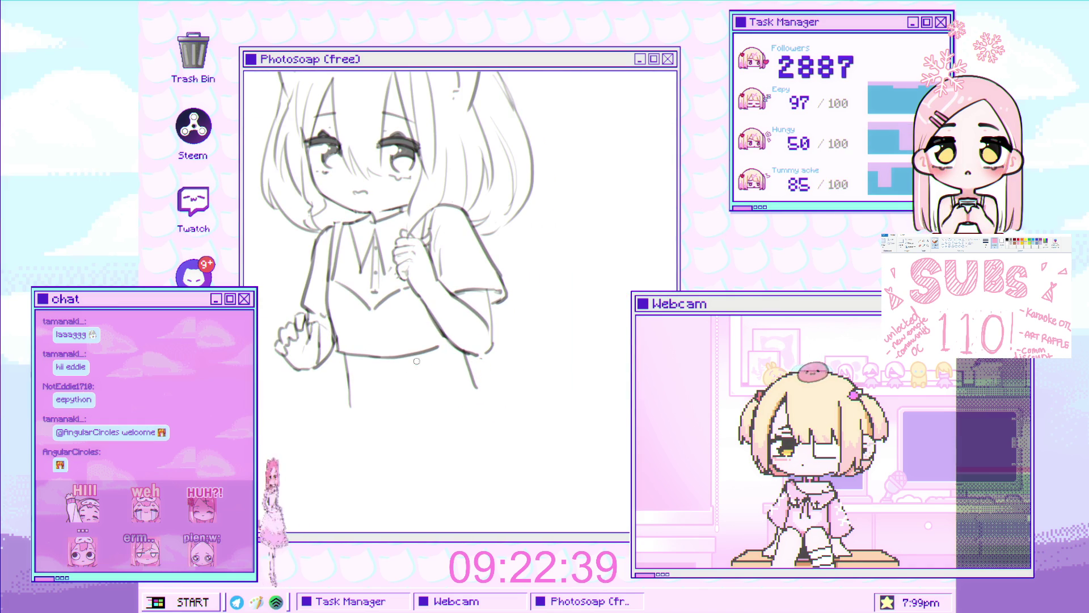
drag(364, 365, 364, 415)
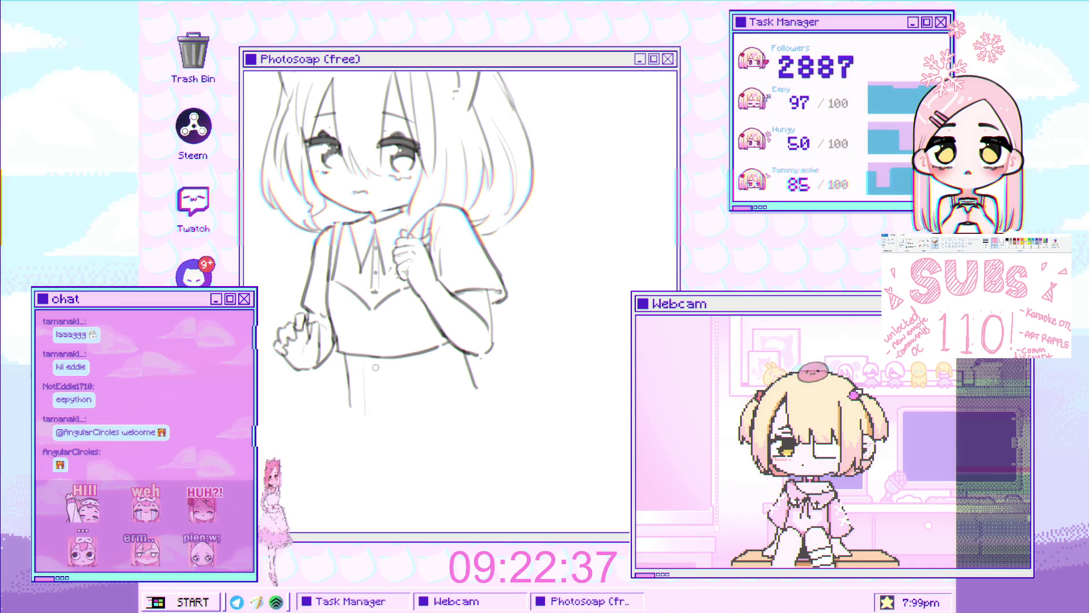
Draw the skirt's diagonal fold line, waistline and bottom hem beneath the blouse
drag(375, 366, 395, 433)
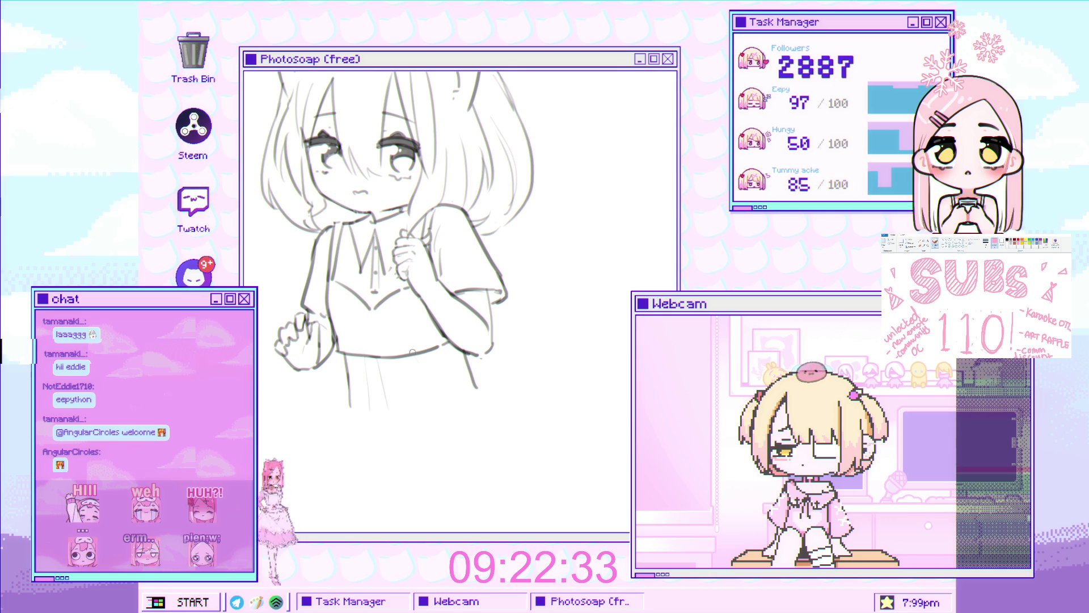
mouse_move(434, 380)
mouse_down()
mouse_move(456, 371)
mouse_move(424, 381)
mouse_up()
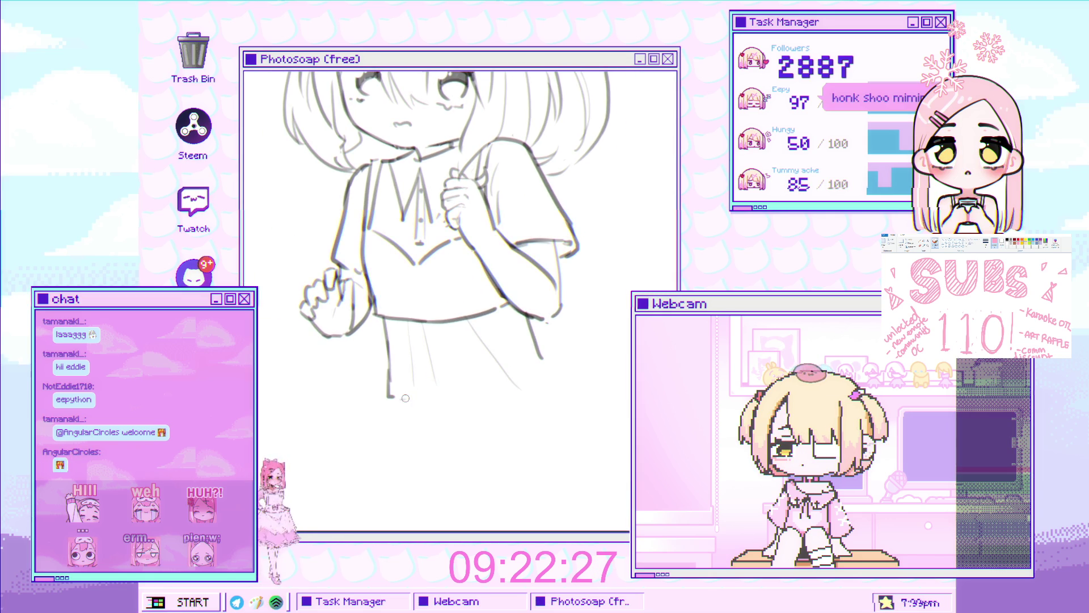
drag(397, 399, 532, 388)
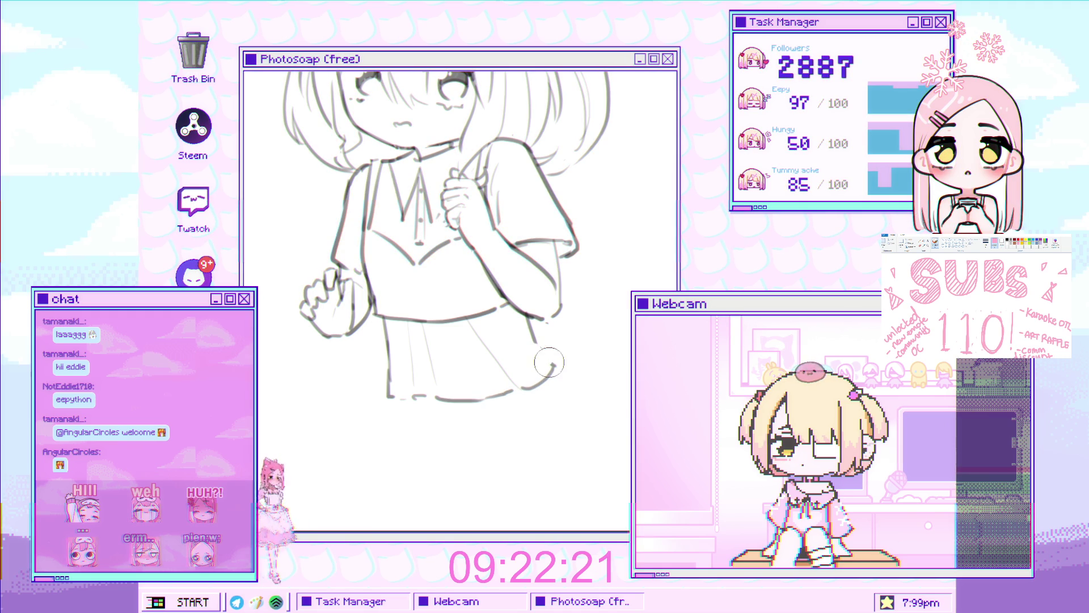
scroll(532, 353, down, 5)
scroll(521, 365, up, 3)
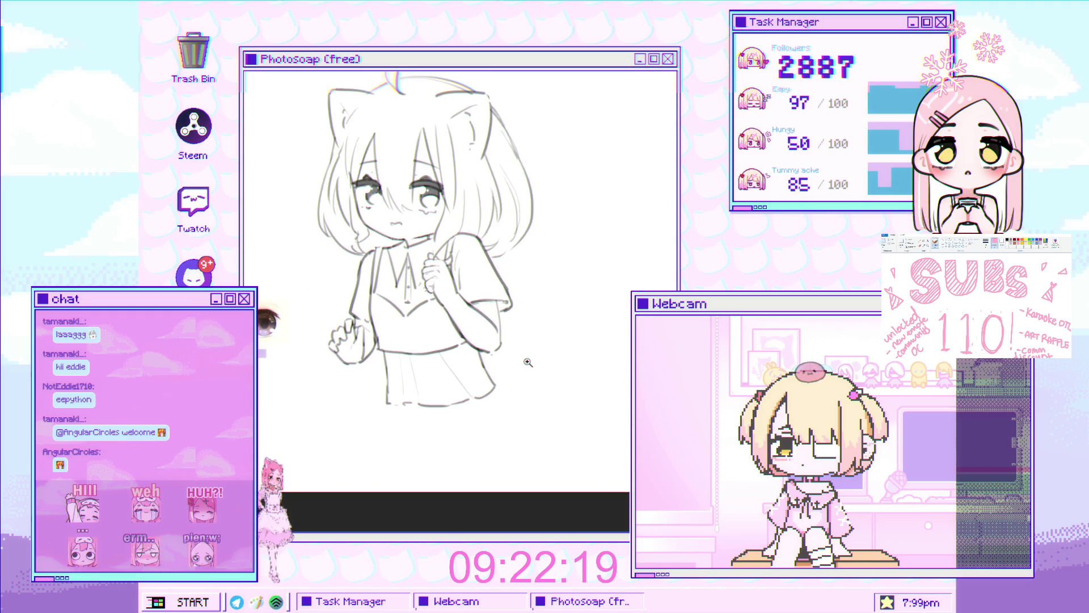
scroll(518, 369, up, 2)
scroll(396, 436, down, 4)
scroll(408, 417, up, 3)
scroll(418, 395, down, 2)
scroll(419, 396, up, 1)
scroll(421, 366, up, 1)
scroll(423, 332, up, 1)
scroll(425, 301, up, 1)
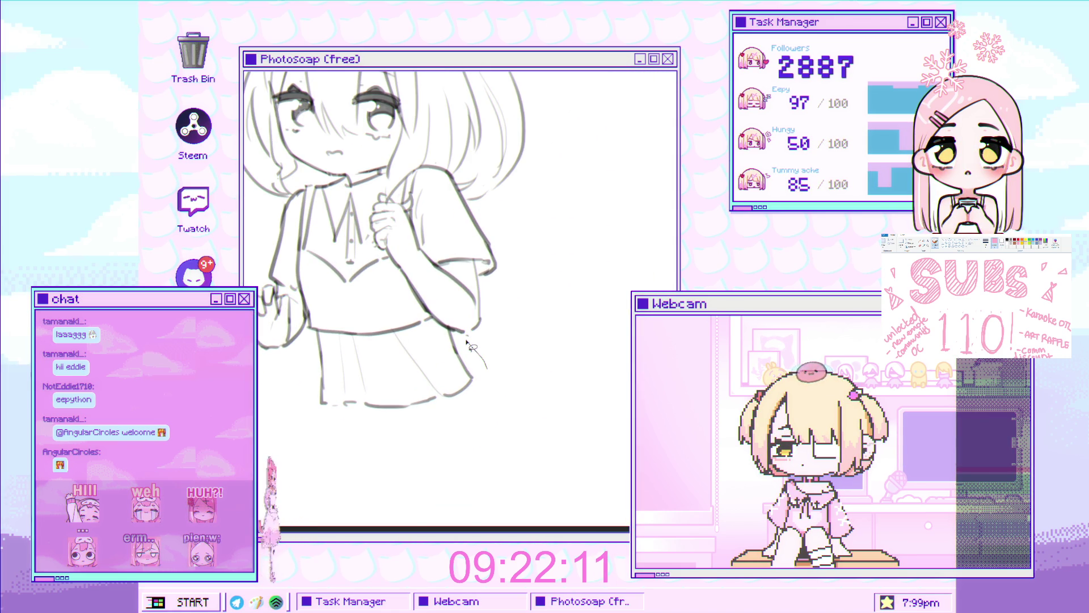
drag(424, 336, 314, 333)
drag(327, 417, 481, 389)
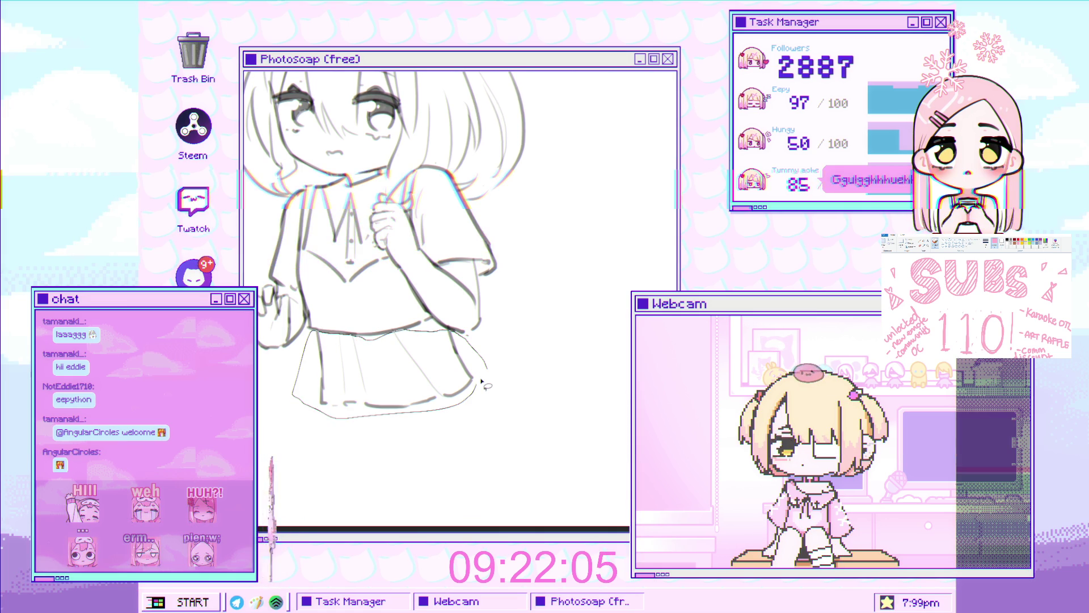
Transform the lassoed skirt to stretch it longer and wider, then commit the change
key(ctrl+t)
drag(391, 418, 389, 446)
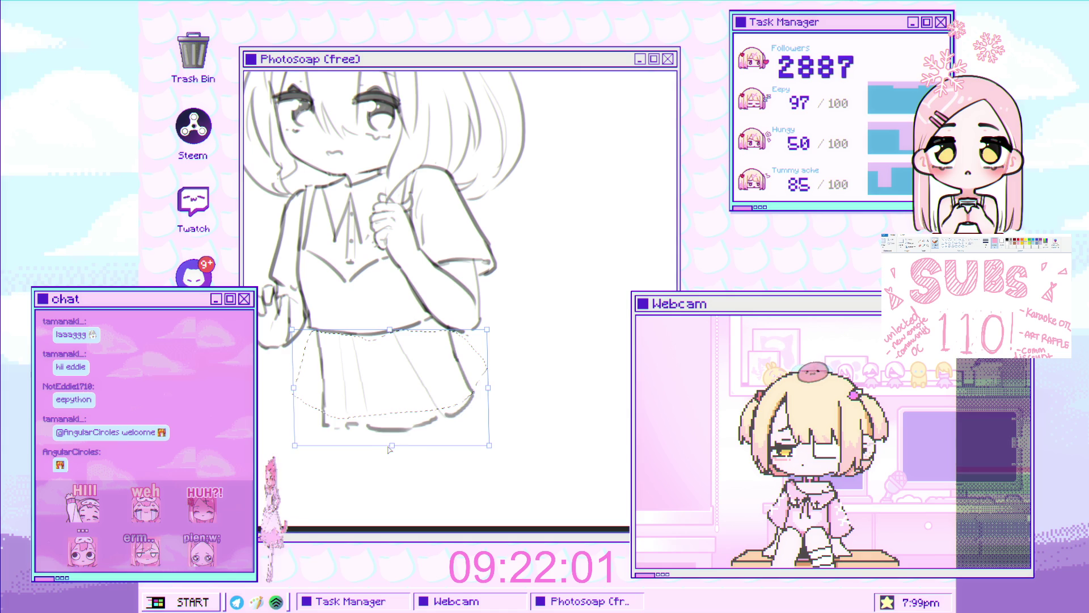
drag(388, 448, 391, 453)
scroll(390, 454, down, 3)
scroll(426, 434, up, 1)
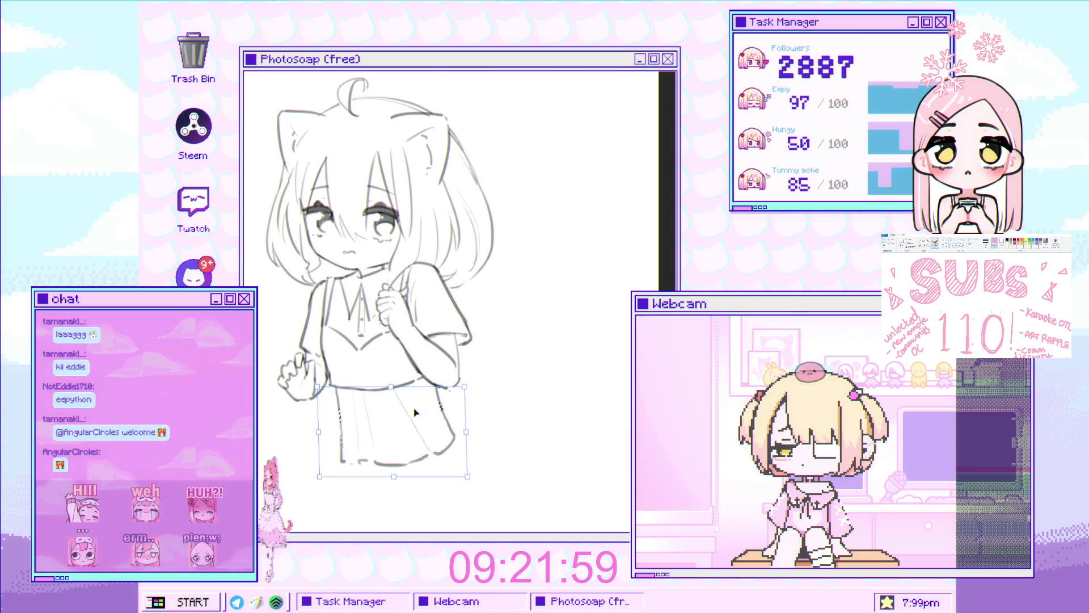
drag(467, 475, 484, 469)
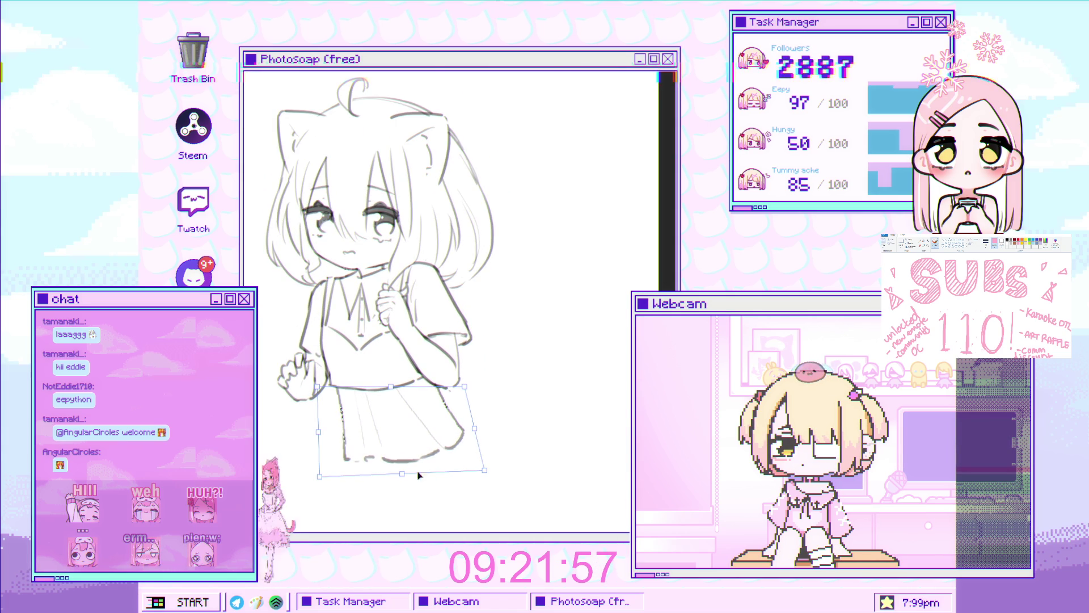
drag(322, 479, 304, 482)
drag(392, 476, 393, 487)
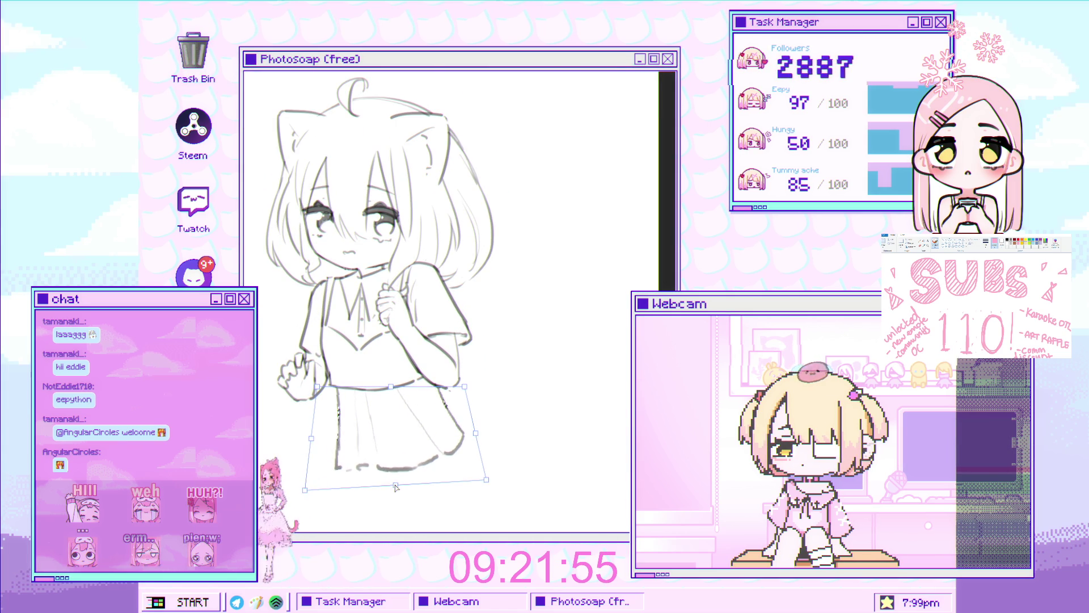
drag(317, 387, 313, 386)
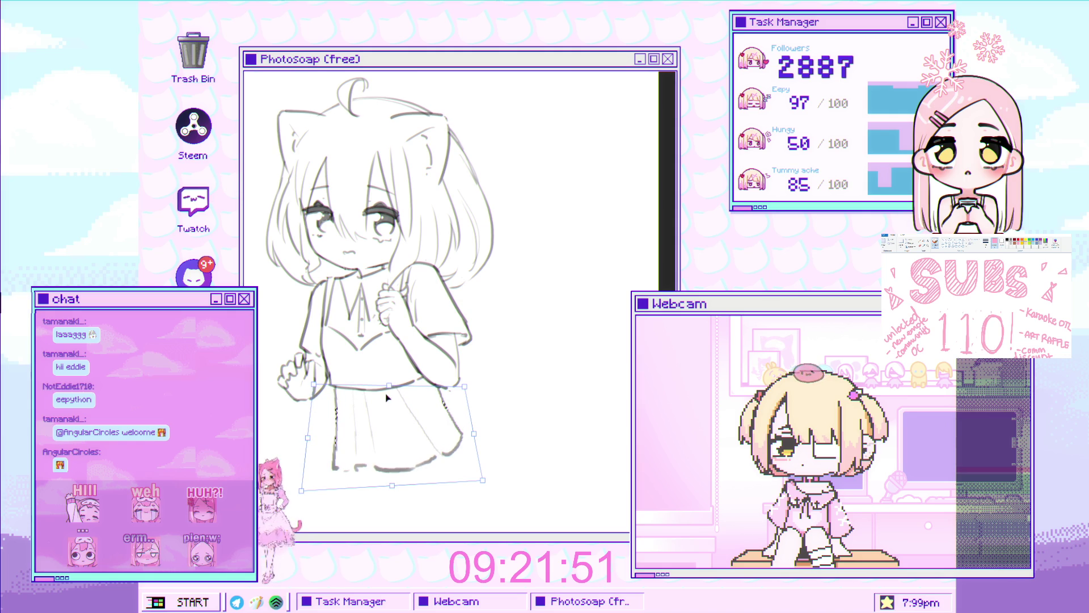
key(Return)
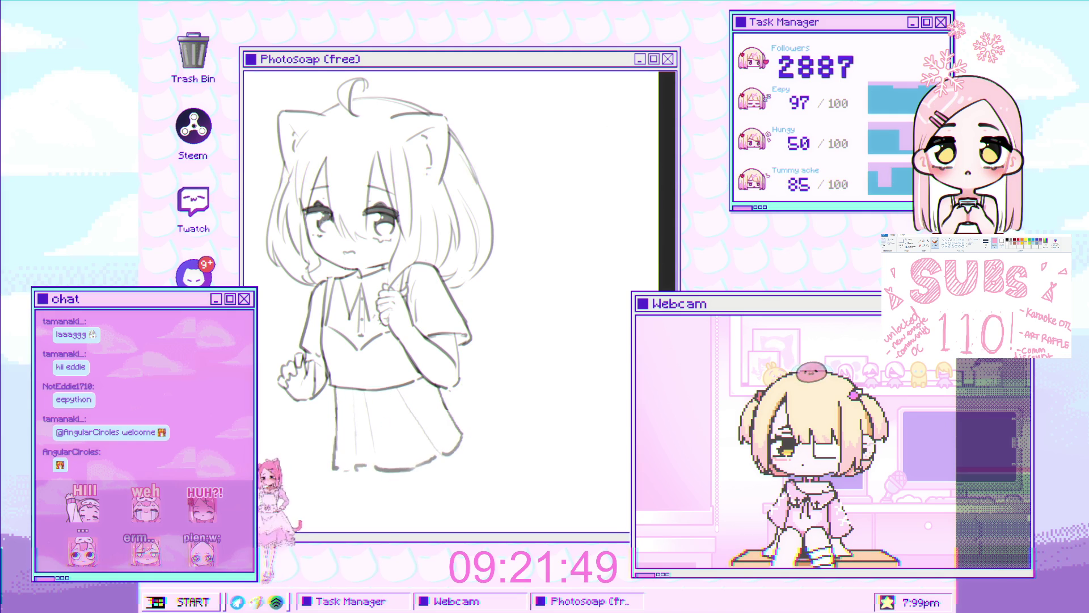
scroll(401, 394, down, 5)
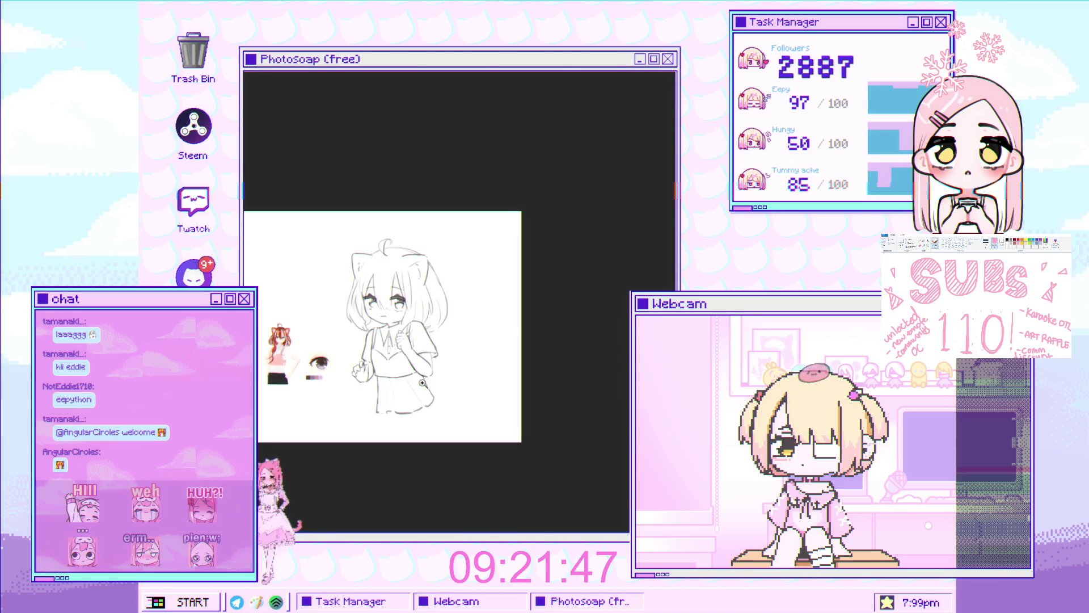
scroll(366, 441, up, 5)
Redraw the skirt's bottom hem as one continuous line, undoing a first attempt
drag(347, 441, 386, 441)
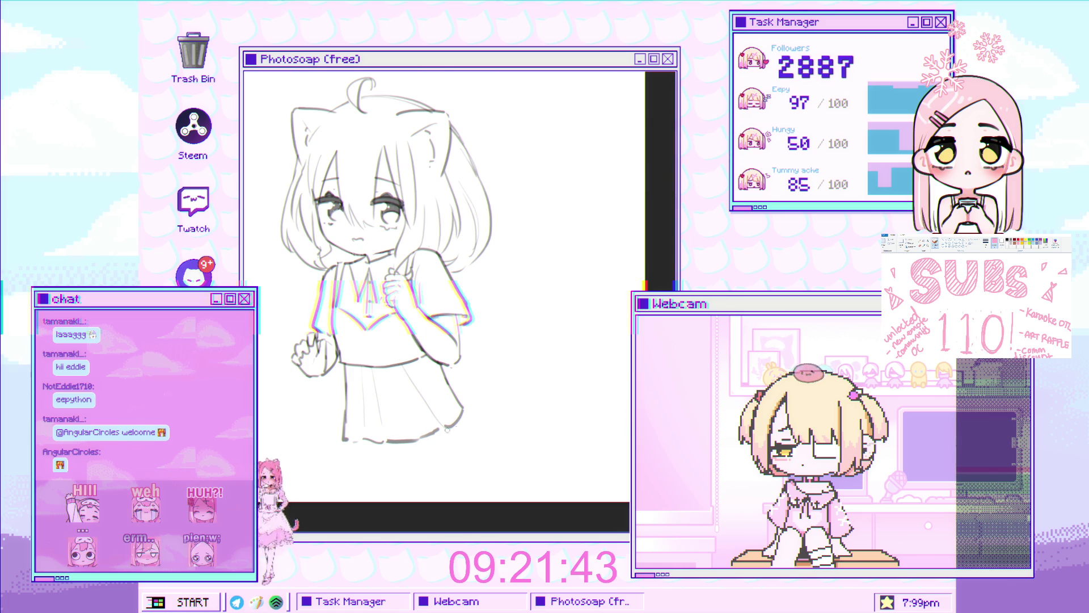
key(ctrl+z)
key(ctrl+z)
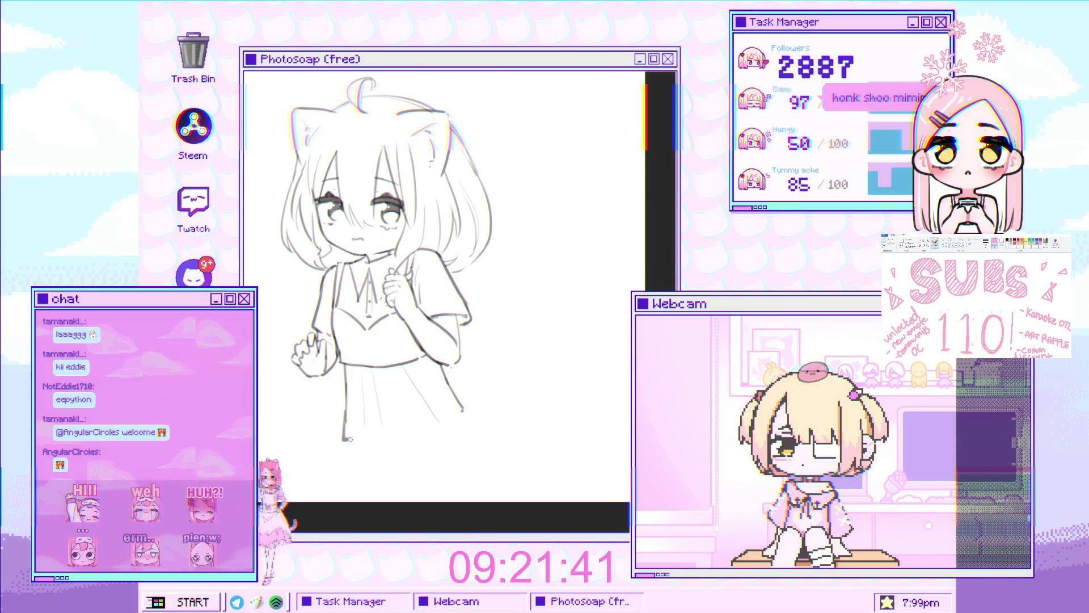
drag(368, 442, 454, 426)
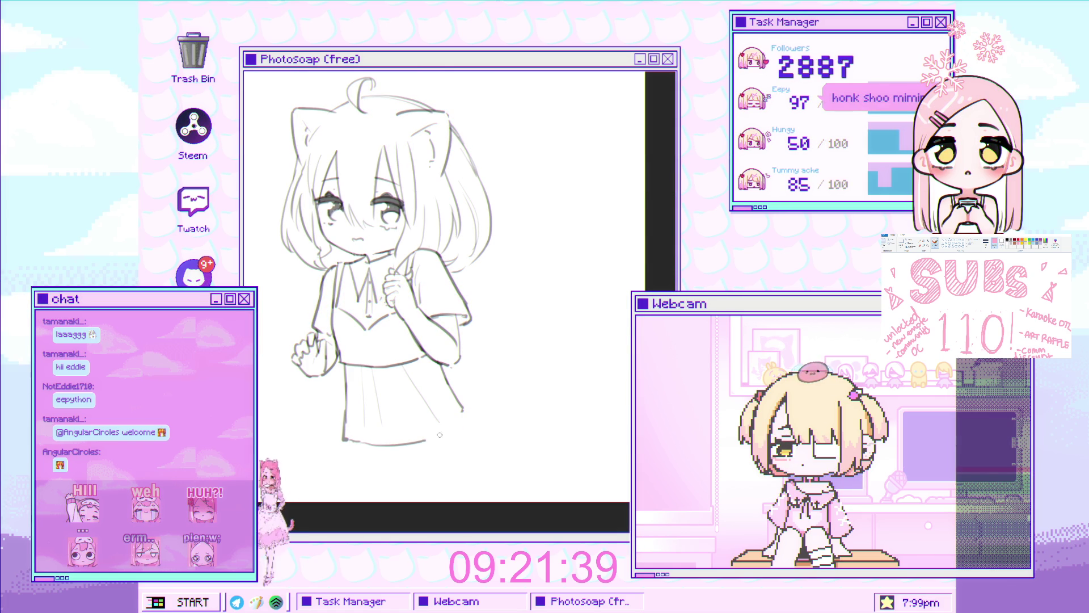
scroll(467, 429, down, 2)
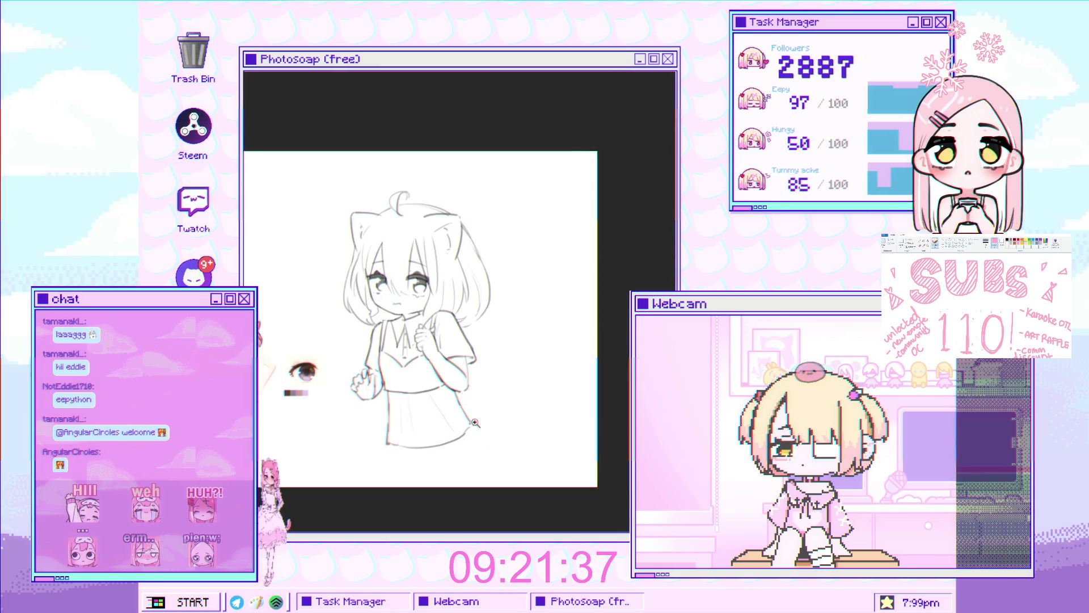
scroll(466, 429, up, 2)
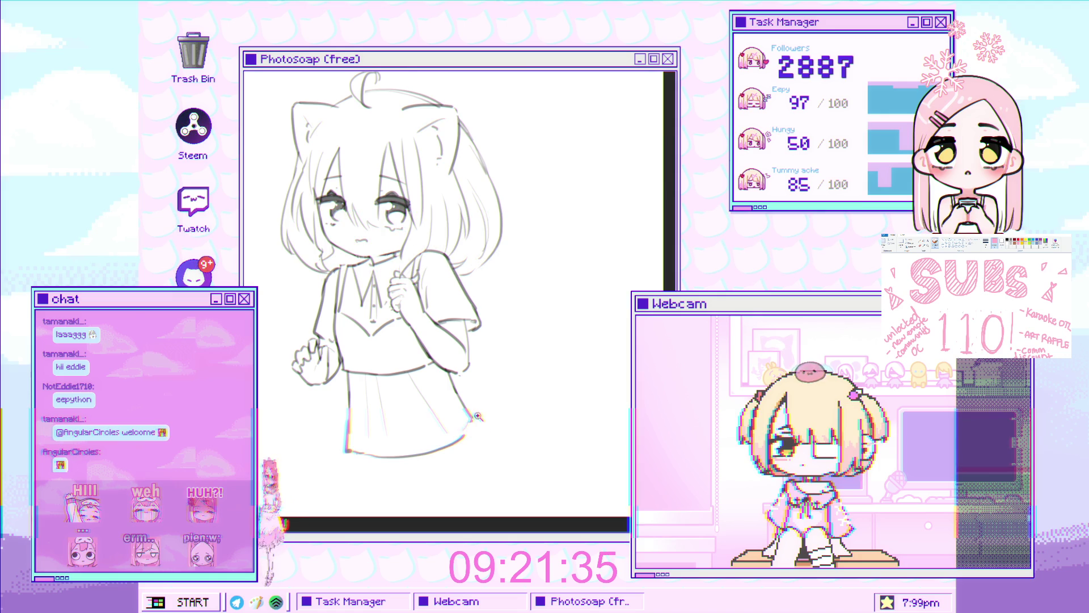
scroll(476, 422, down, 2)
scroll(477, 423, up, 2)
scroll(461, 346, down, 1)
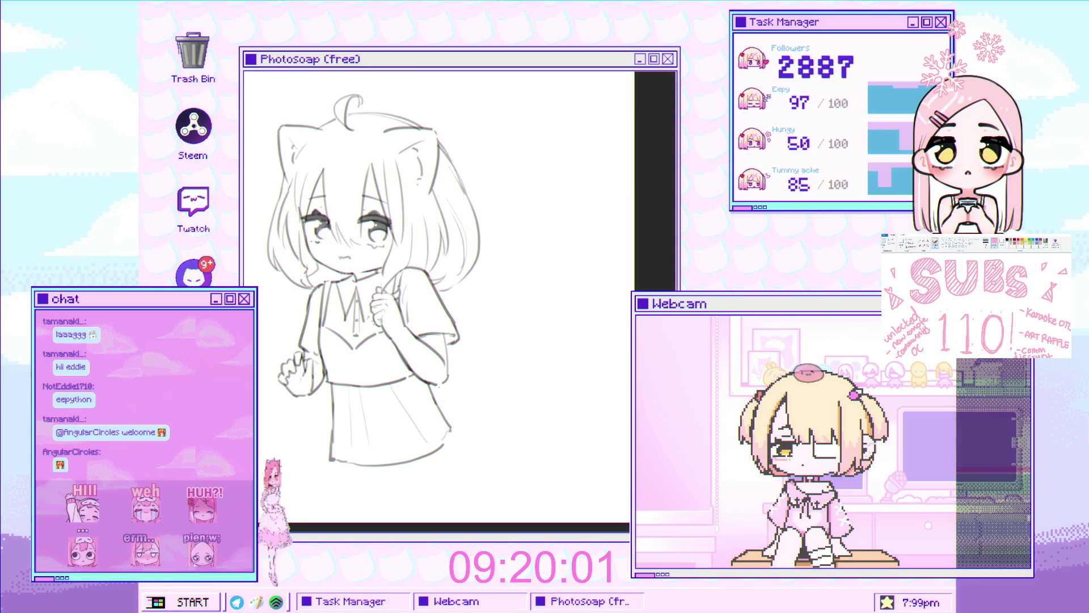
scroll(442, 382, down, 3)
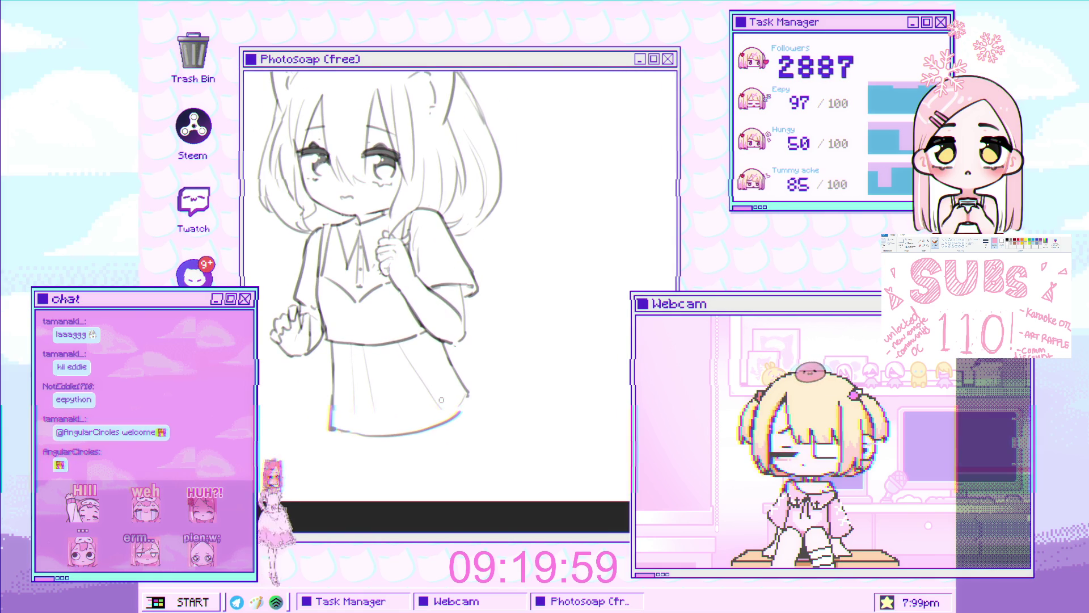
scroll(339, 399, up, 2)
Sketch short lines below the skirt's left side and right edge, with a small tick
drag(343, 433, 357, 456)
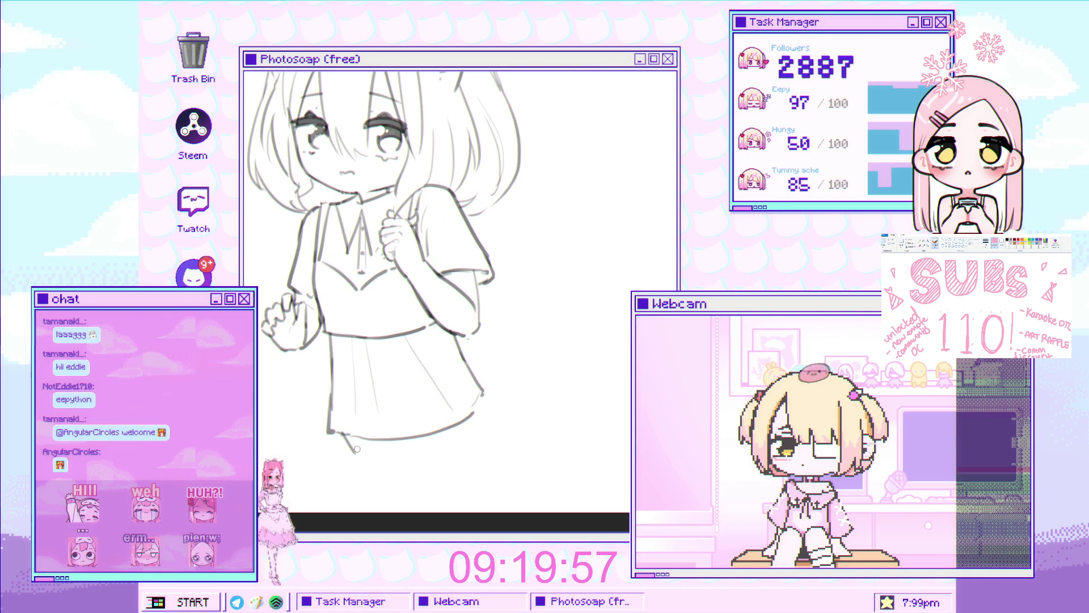
key(ctrl+z)
drag(392, 441, 382, 465)
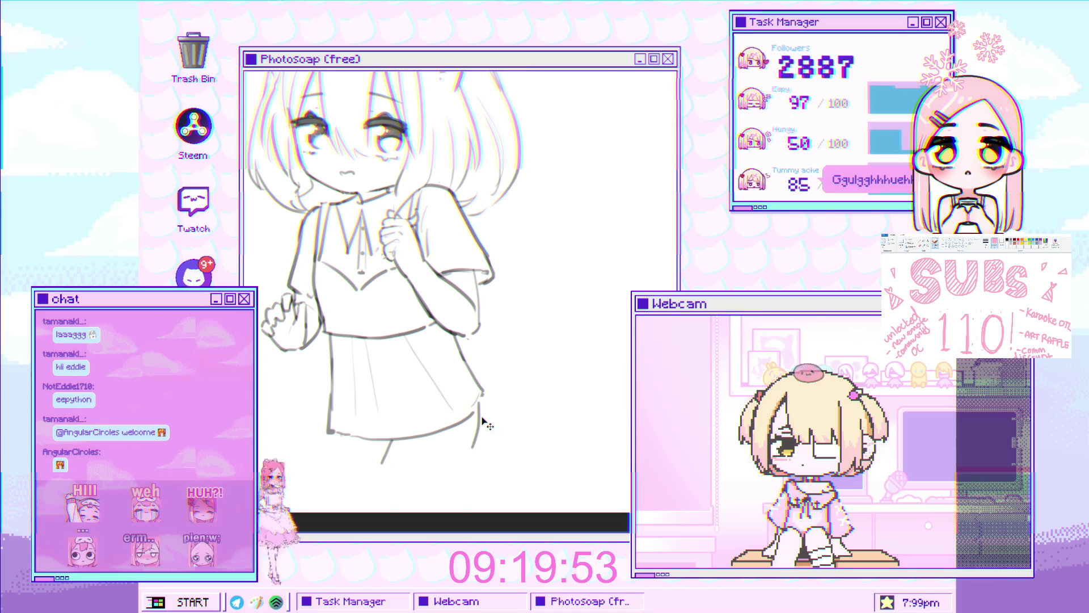
drag(487, 425, 484, 453)
drag(478, 403, 478, 458)
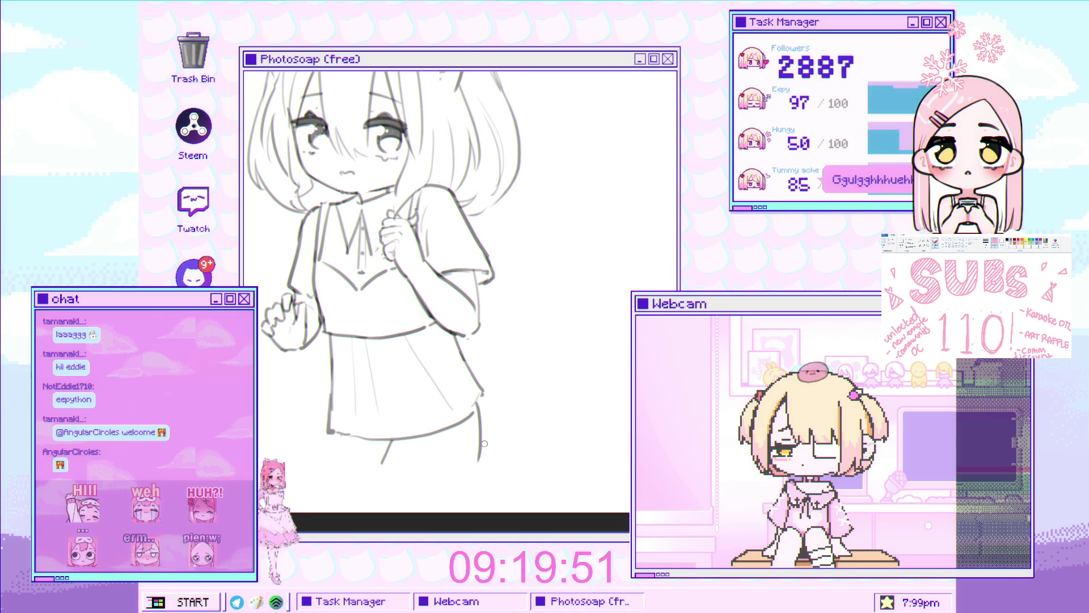
drag(381, 464, 395, 463)
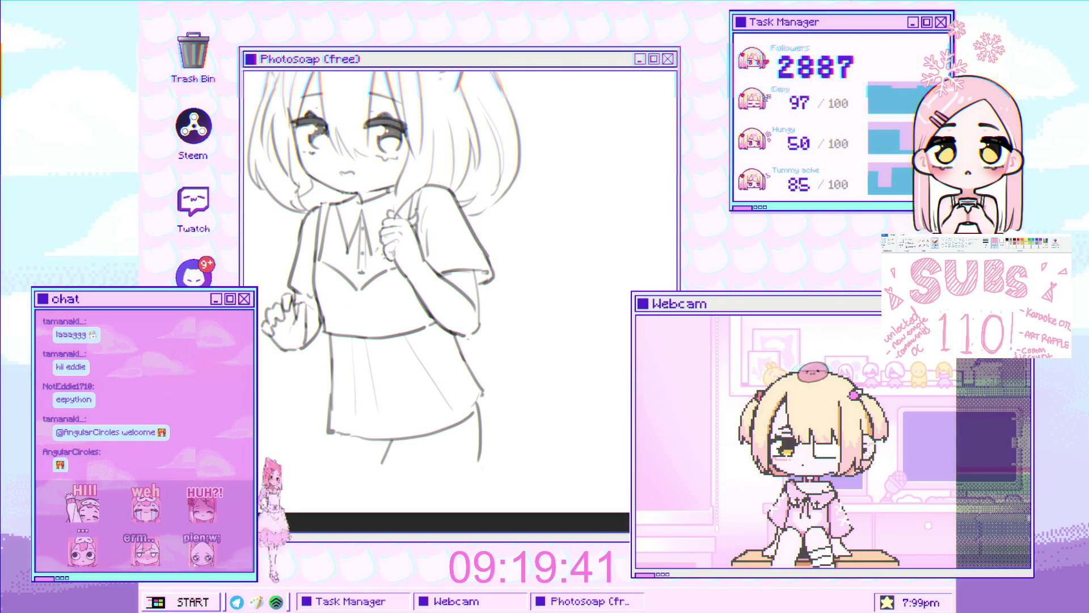
Undo a stray skirt-corner stroke, reposition the view and draw a short curve below the hand
mouse_move(330, 432)
mouse_down()
mouse_move(333, 447)
mouse_move(423, 396)
mouse_up()
key(ctrl+z)
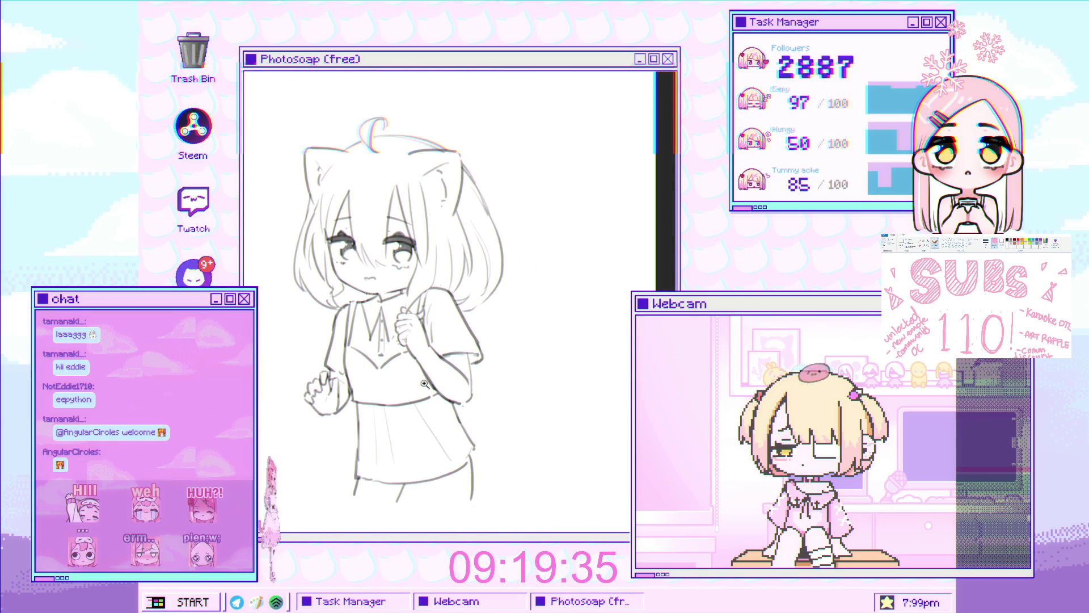
mouse_move(423, 396)
mouse_down()
mouse_move(443, 351)
mouse_move(341, 400)
mouse_move(501, 305)
mouse_up()
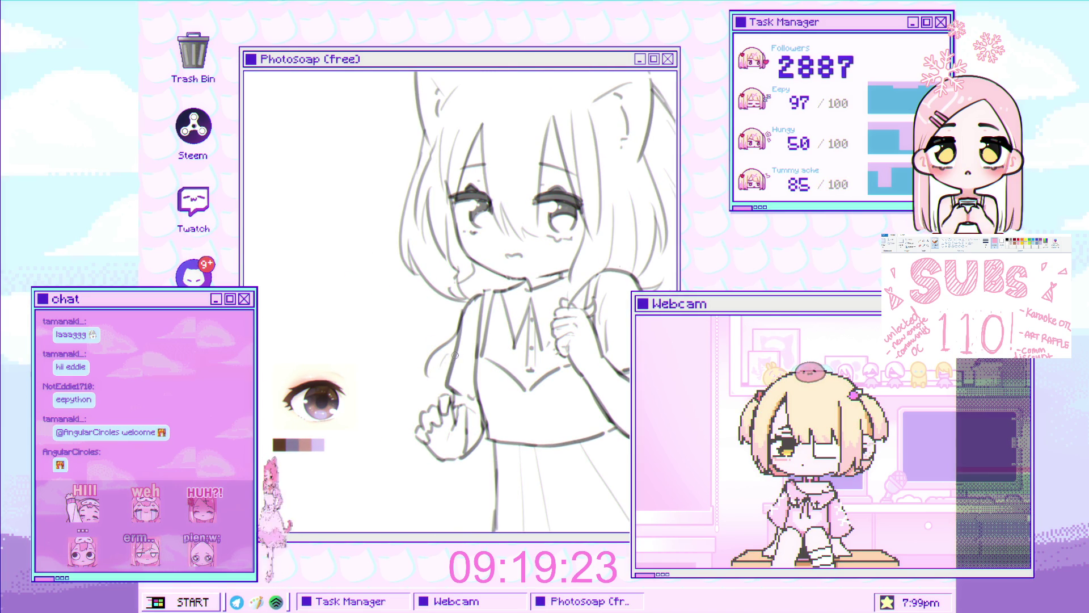
drag(464, 415, 451, 382)
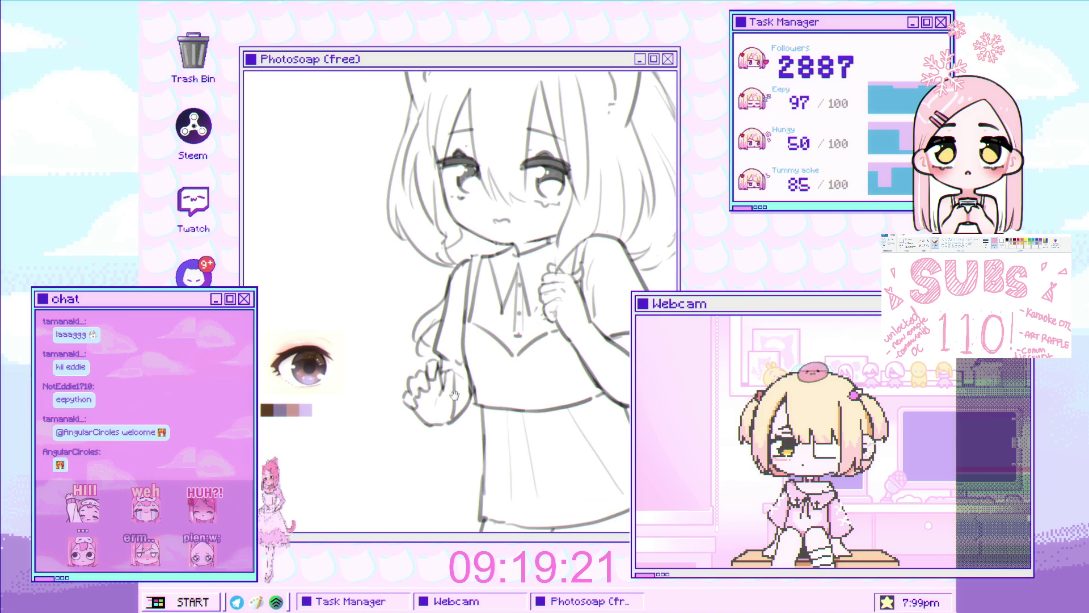
drag(446, 425, 443, 450)
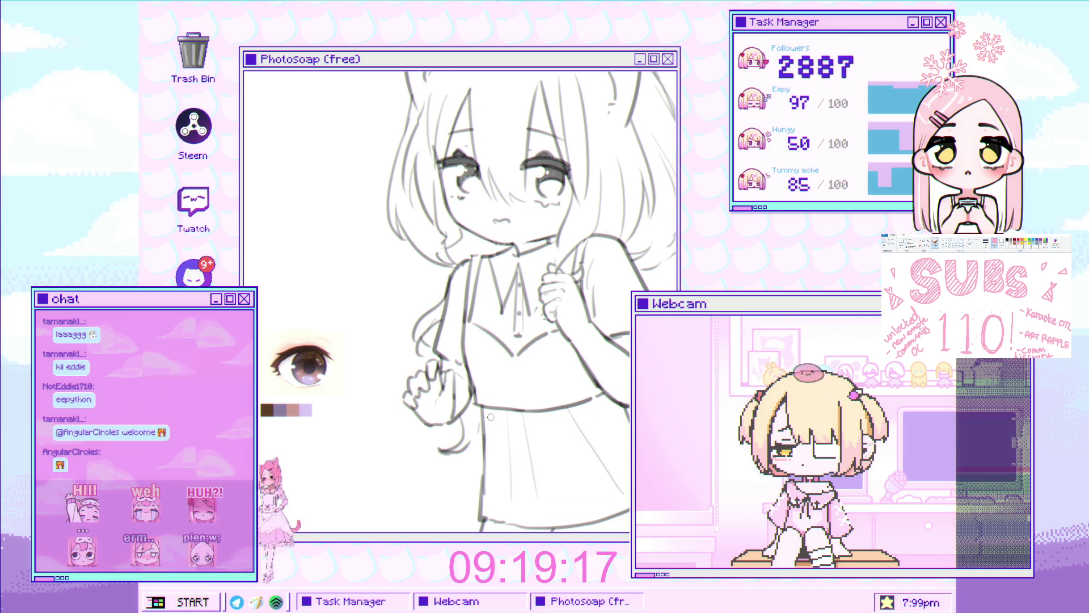
scroll(451, 454, down, 3)
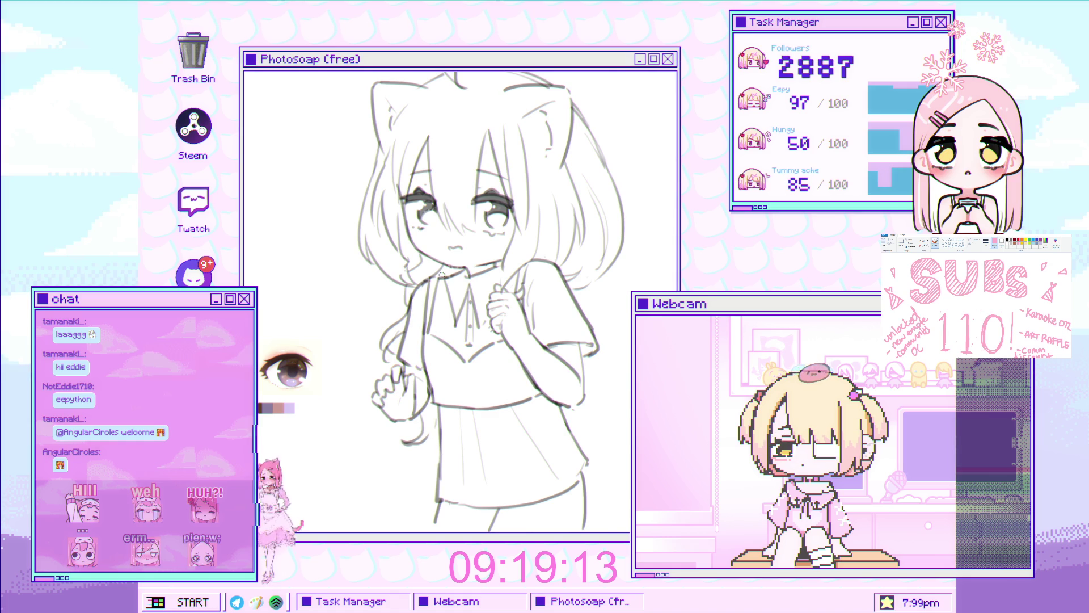
scroll(442, 274, down, 2)
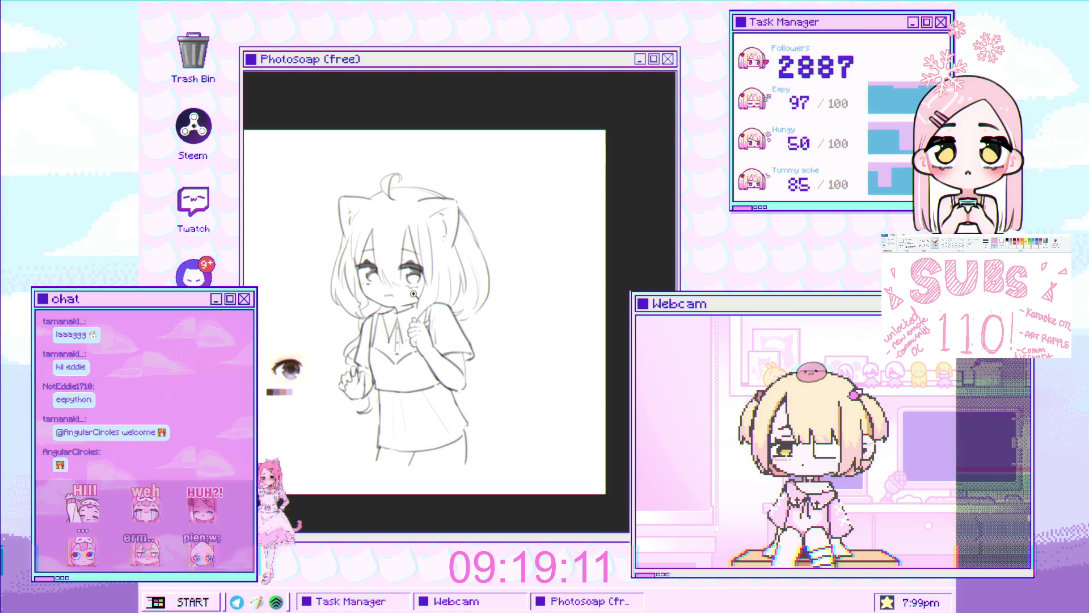
scroll(417, 292, up, 1)
scroll(417, 293, up, 1)
scroll(417, 293, up, 1)
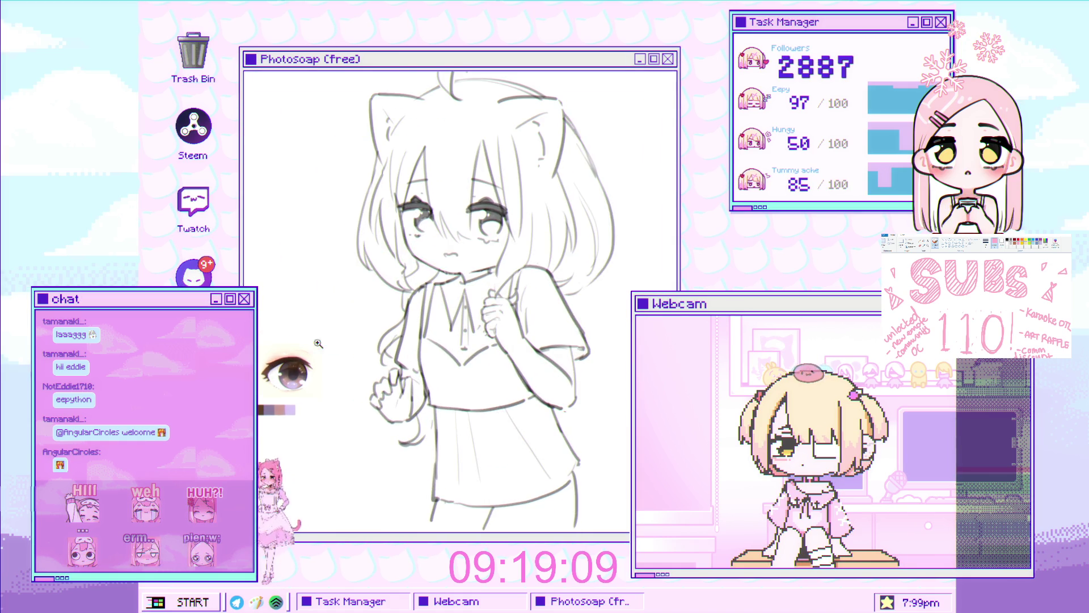
Pan and zoom out to review the whole finished girl sketch before starting anew
drag(362, 350, 345, 344)
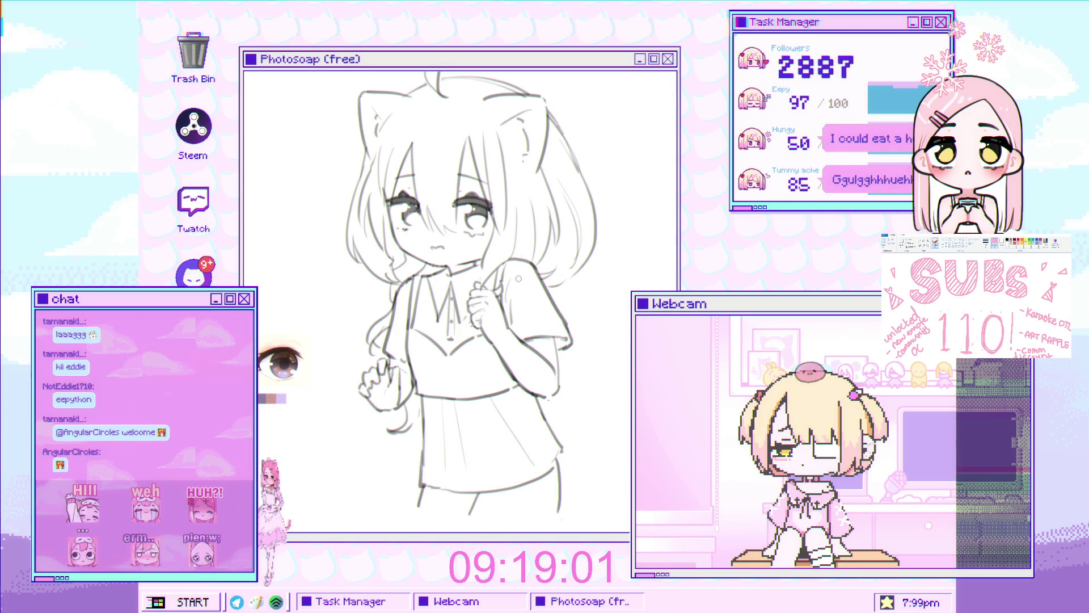
drag(489, 340, 515, 317)
key(ctrl+minus)
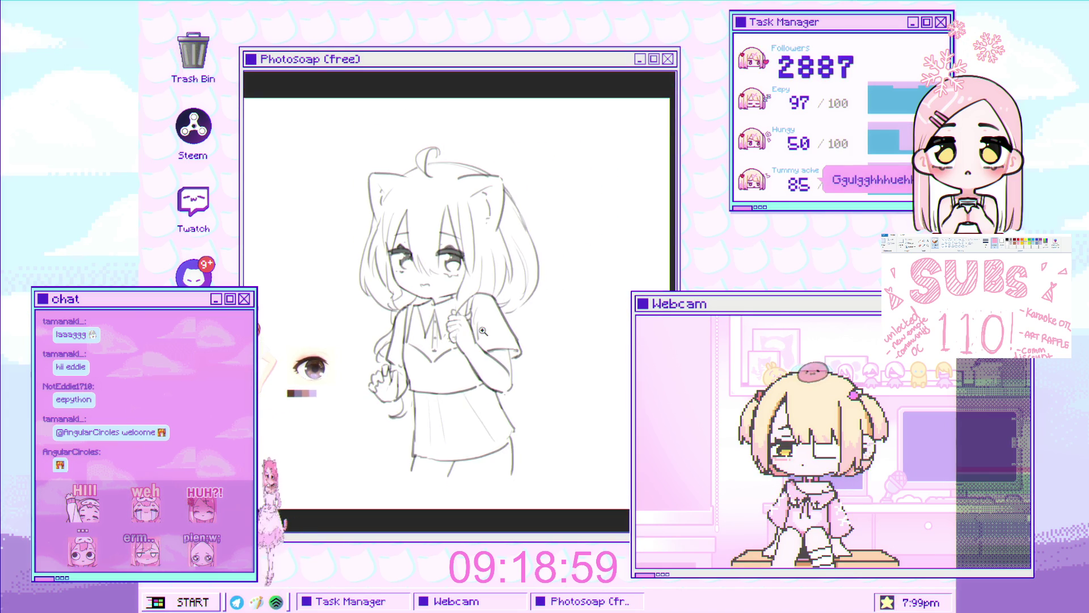
click(505, 324)
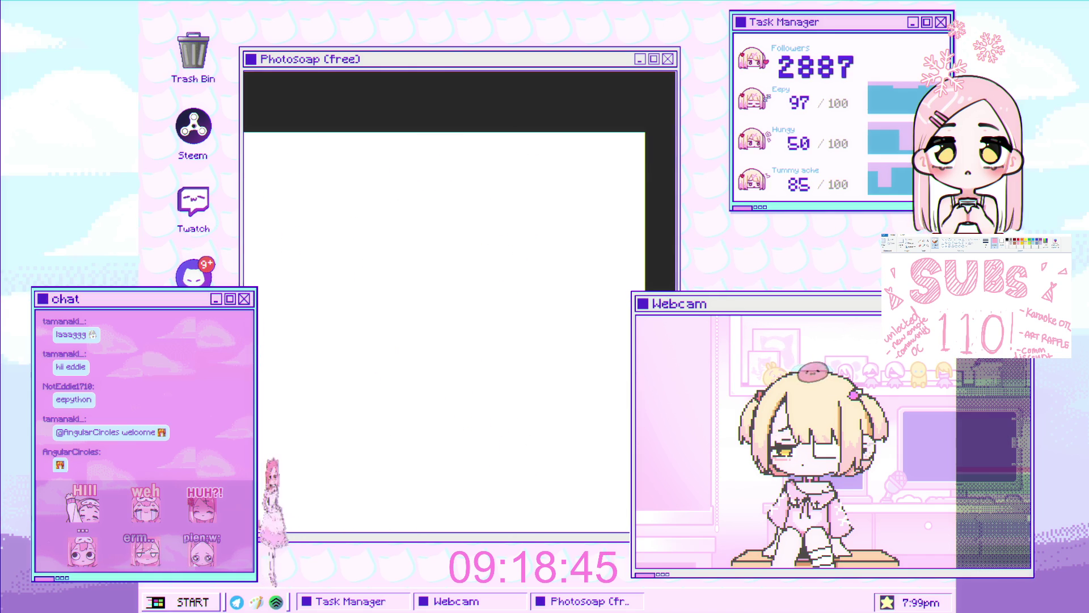
Paste the character reference picture, enlarge it and push it against the canvas's left edge
key(ctrl+v)
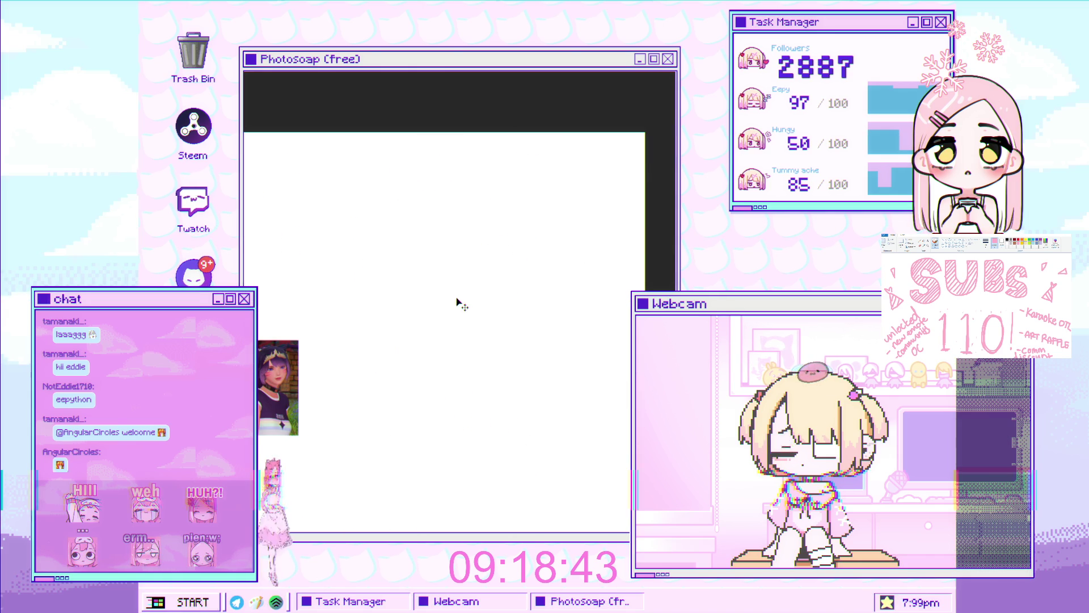
drag(300, 341, 369, 234)
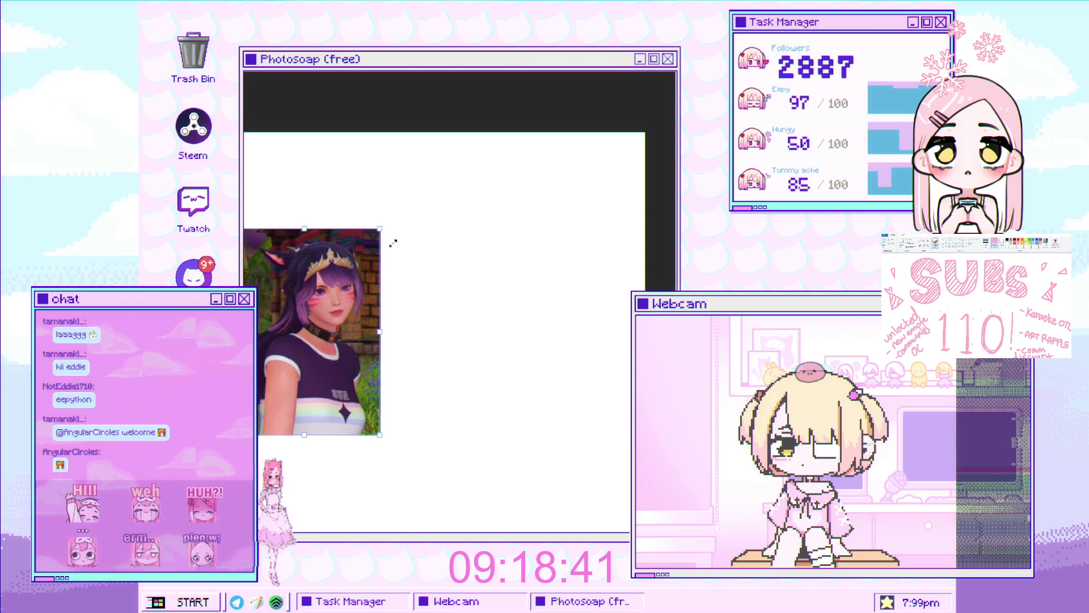
drag(330, 285, 305, 269)
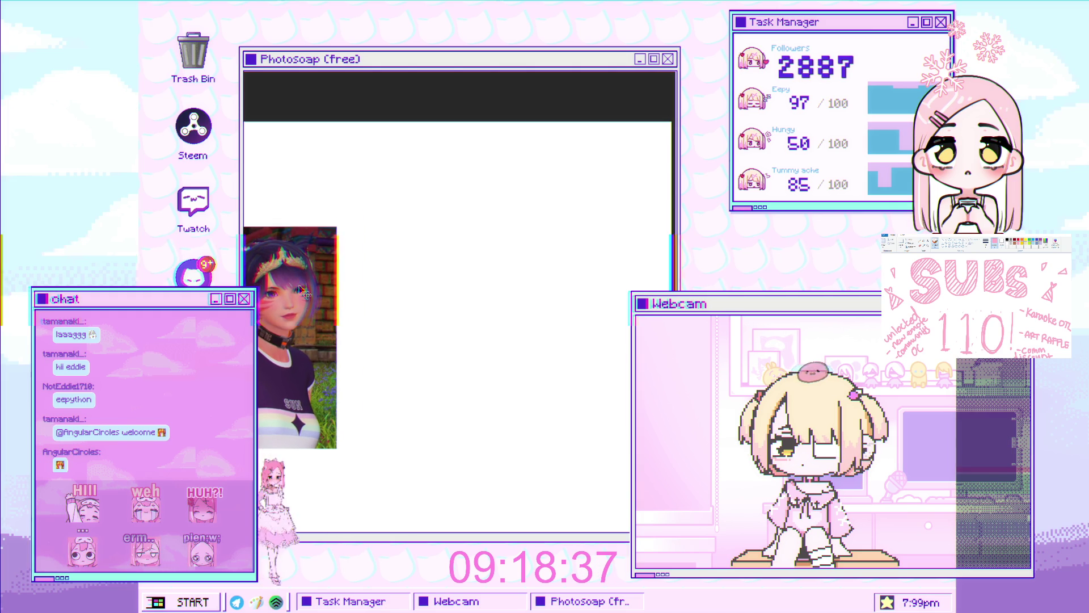
drag(307, 269, 247, 285)
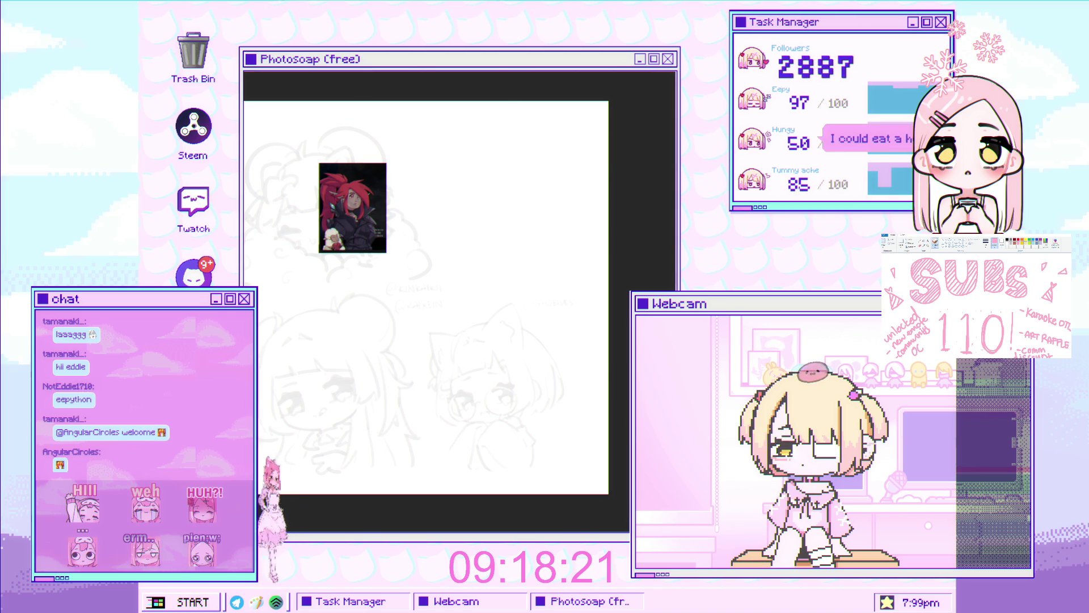
Zoom in and shift the view to the blank area beside the reference picture
click(408, 254)
mouse_move(408, 255)
mouse_down()
mouse_move(412, 276)
mouse_move(408, 230)
mouse_up()
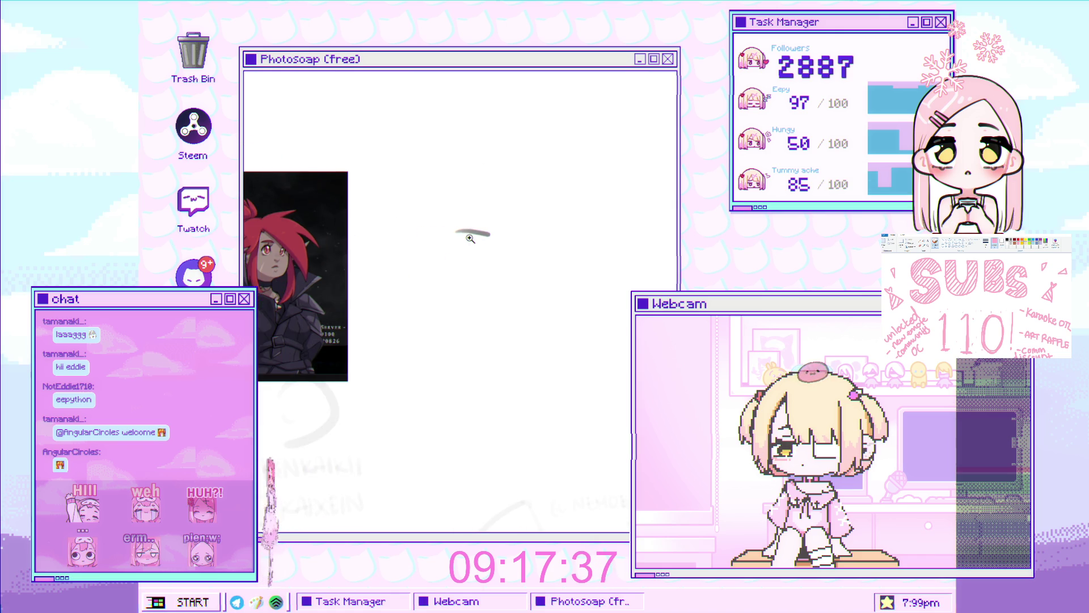
Draw a longer, darker grey stroke to start the first eye
drag(438, 232, 507, 231)
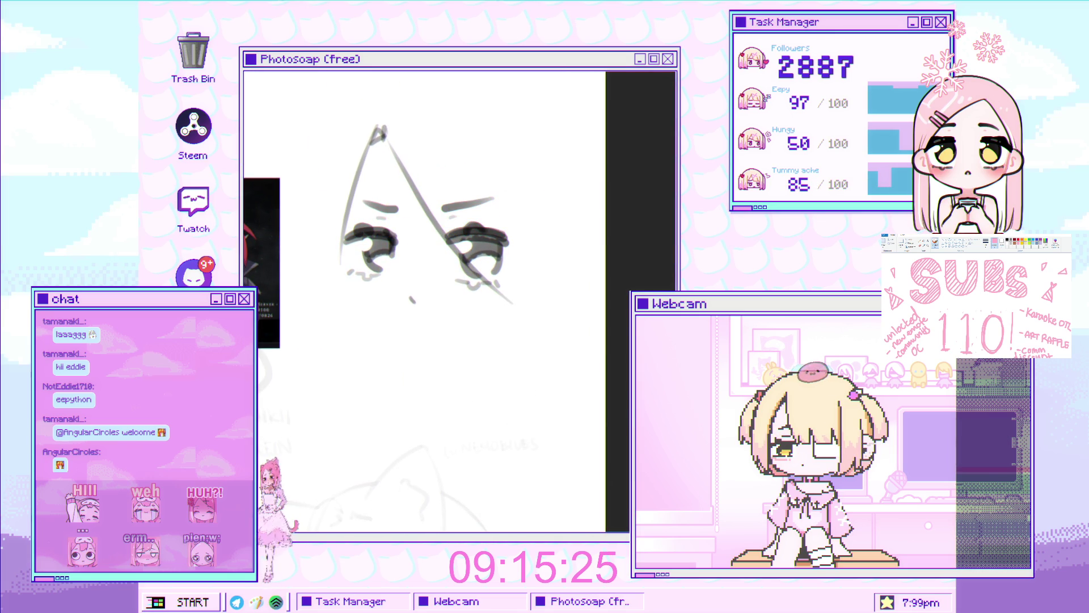
Zoom onto the eyes and draw a long curved contour down the face's left side, undoing a first try
click(394, 175)
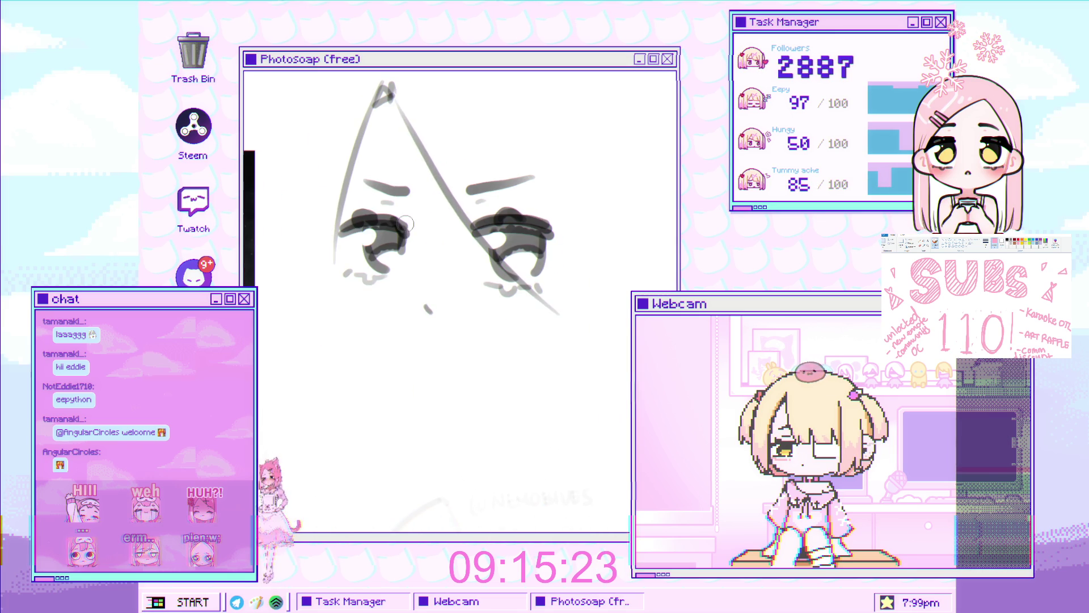
click(355, 262)
drag(356, 263, 329, 270)
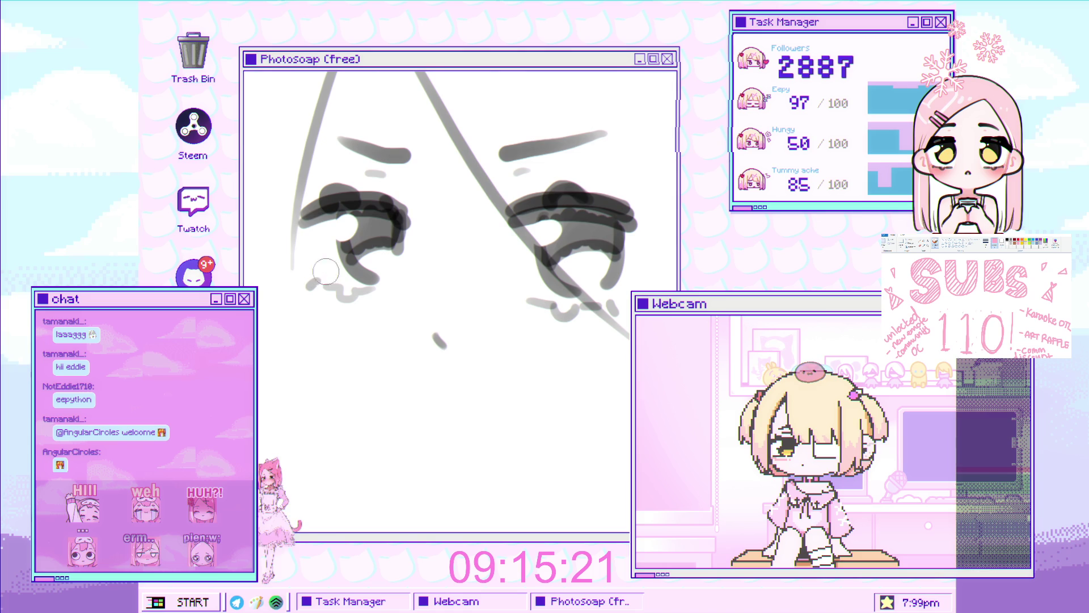
scroll(328, 323, up, 1)
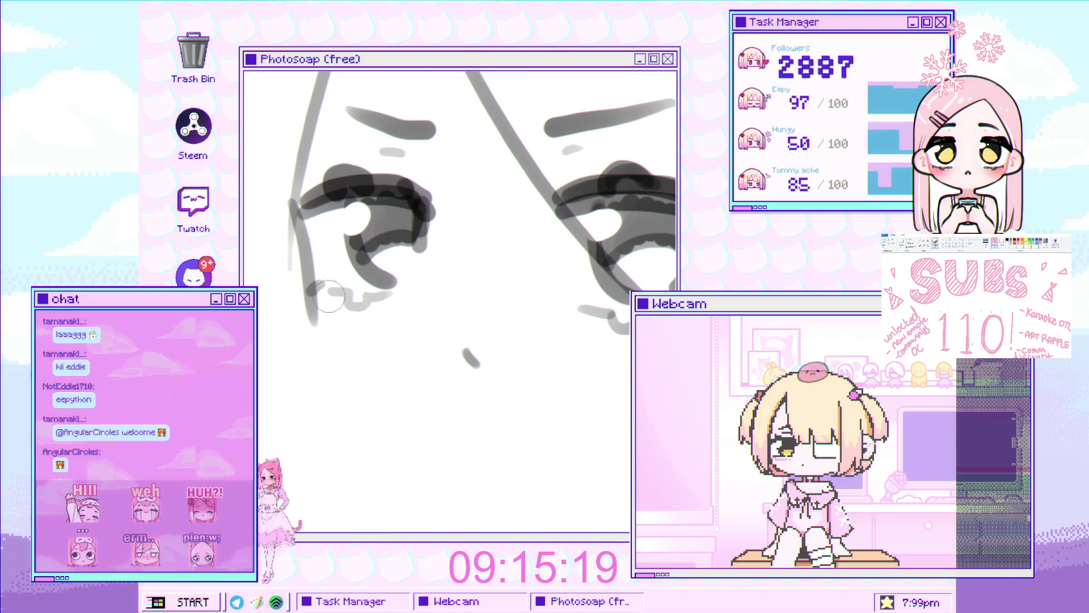
drag(314, 306, 356, 392)
key(ctrl+z)
drag(307, 243, 356, 393)
scroll(341, 164, down, 3)
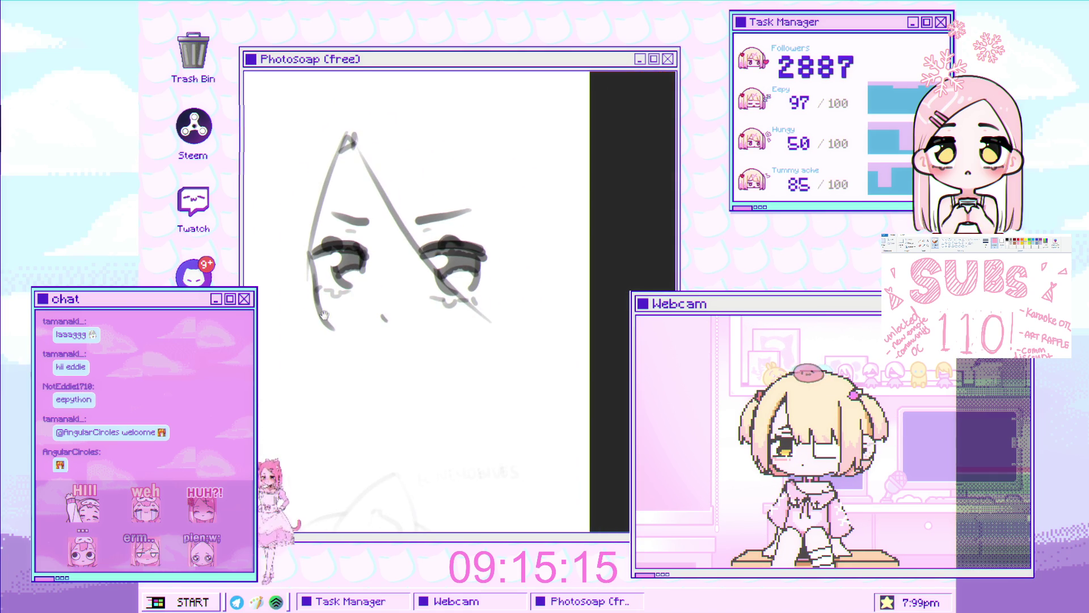
scroll(342, 164, up, 2)
scroll(382, 291, down, 2)
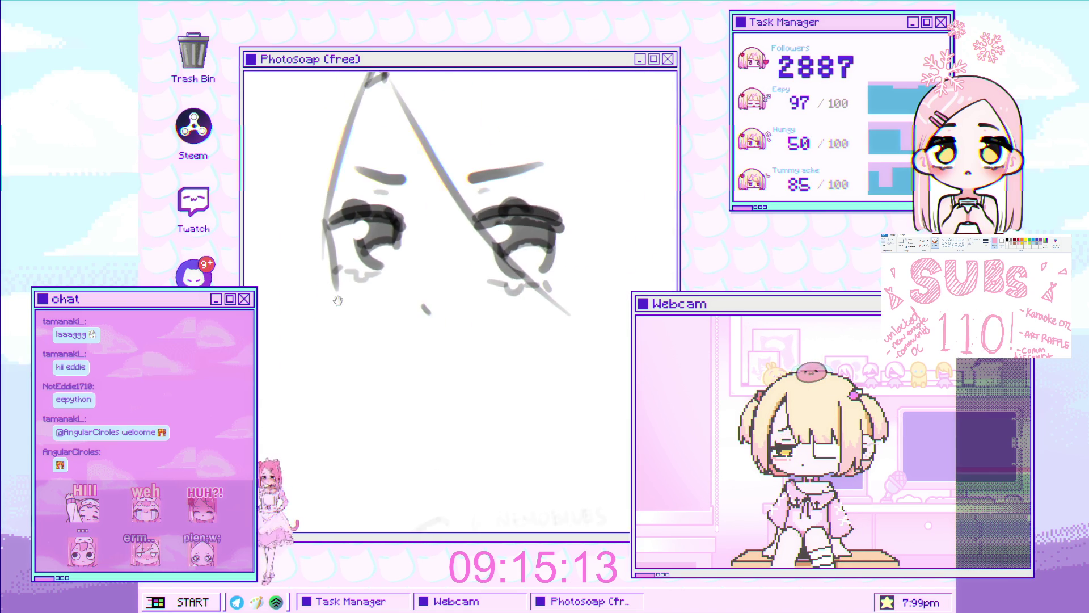